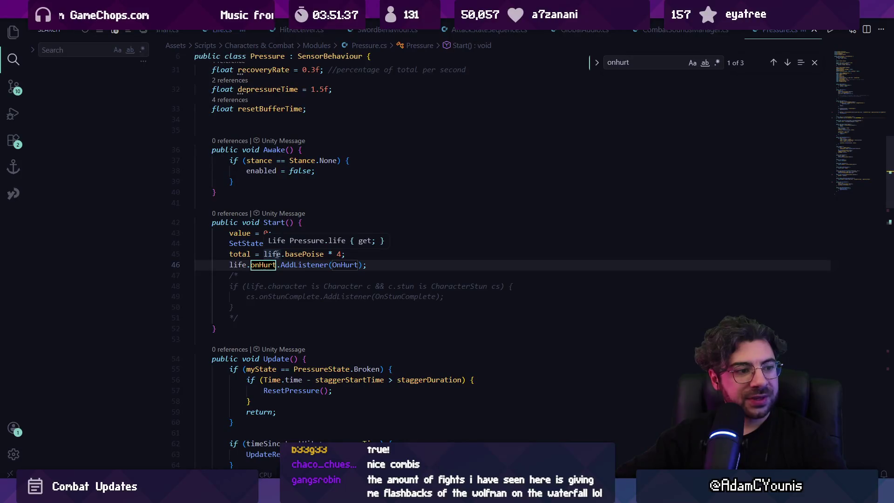
Step: Trace onHurt to its field definition in Life.cs and peek its references
click(294, 264)
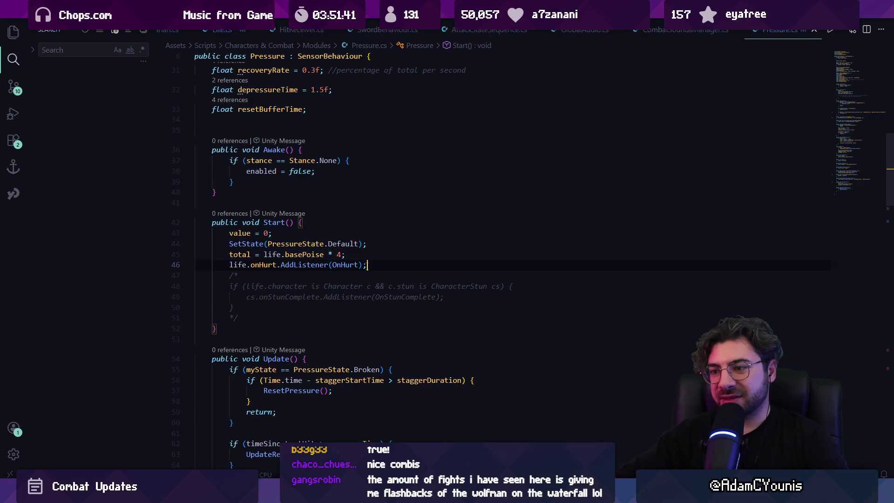
ctrl+click(345, 266)
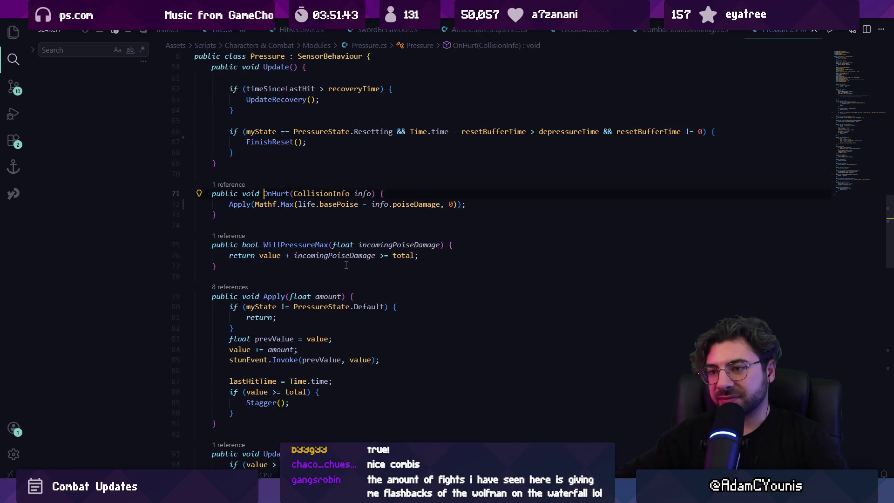
key(alt+Left)
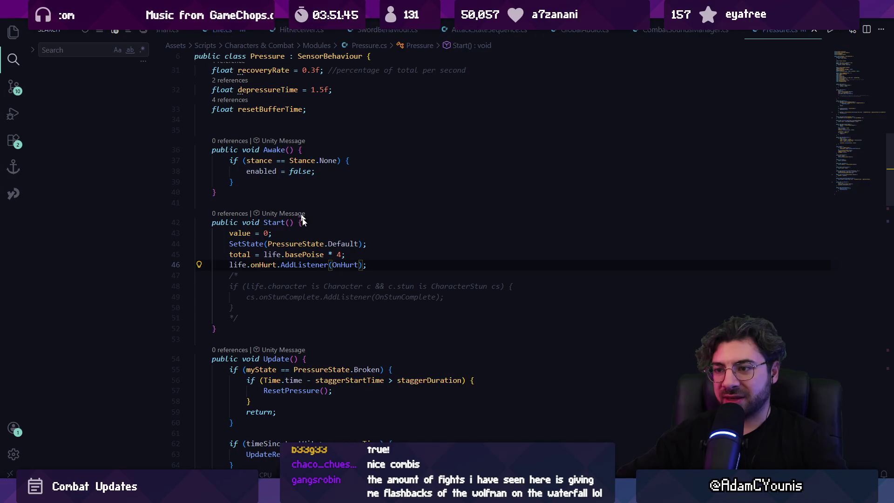
click(282, 265)
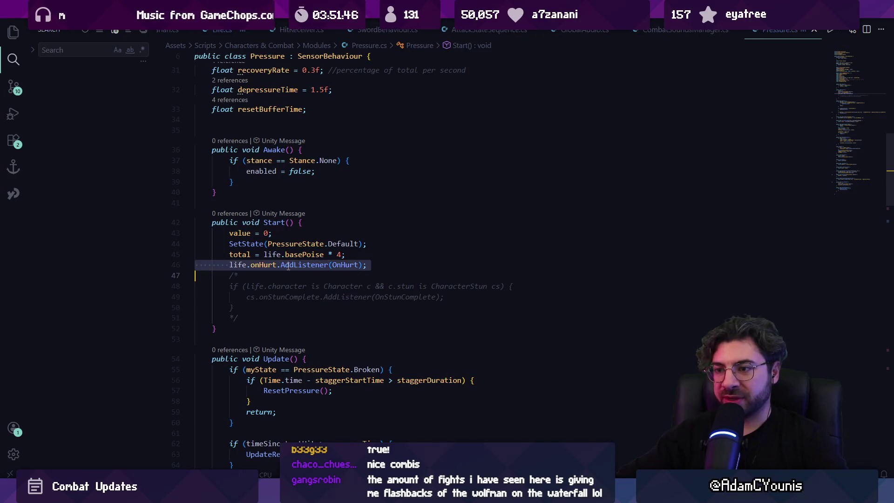
ctrl+click(263, 265)
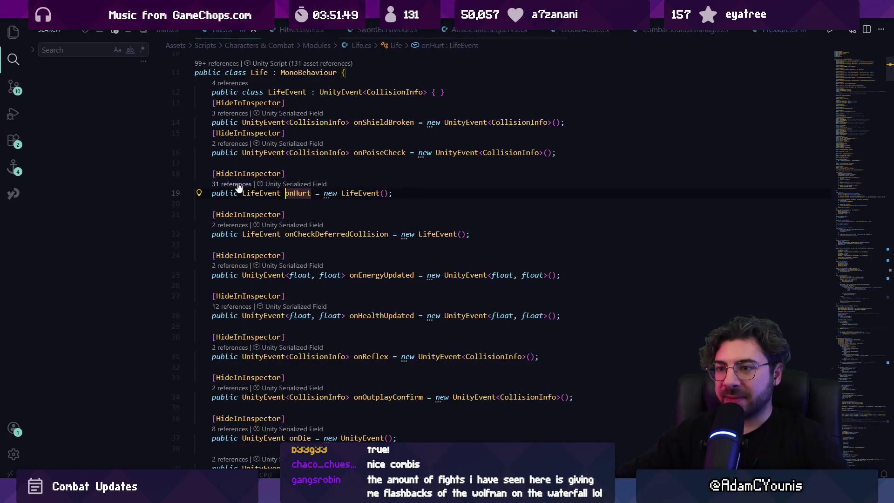
key(shift+F12)
key(Escape)
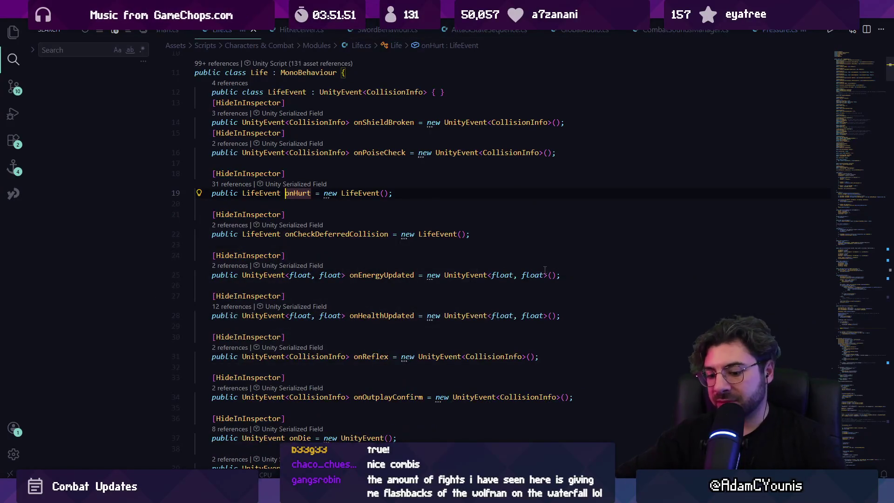
Step: Search Life.cs for 'onhurt.' to find where the event is invoked
key(ctrl+p)
text(life)
key(Escape)
key(ctrl+f)
text(onhurt)
key(Return)
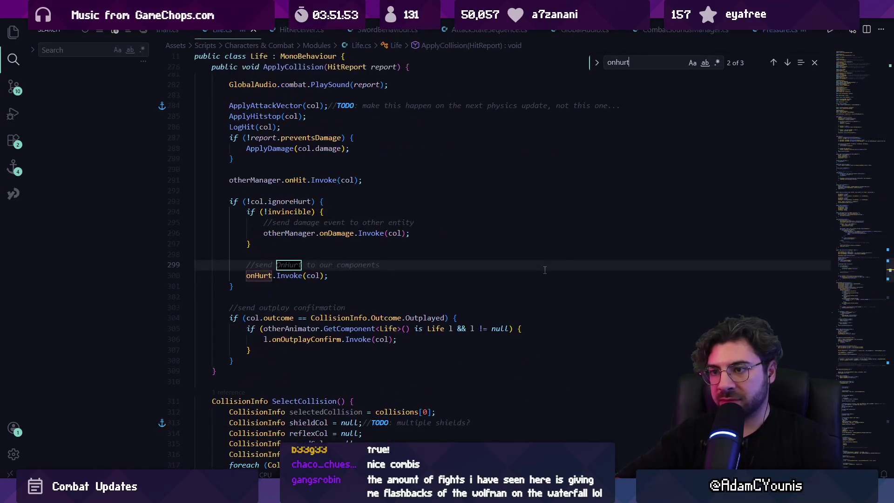
text(.in)
Step: Insert a blank line after the hit-receiver loop at line 262 in ResolveCollisions
scroll(523, 273, up, 3)
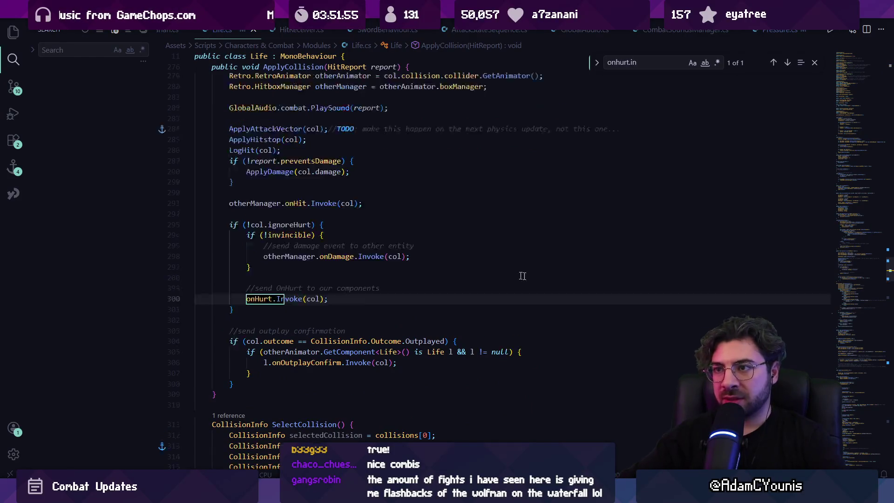
click(242, 368)
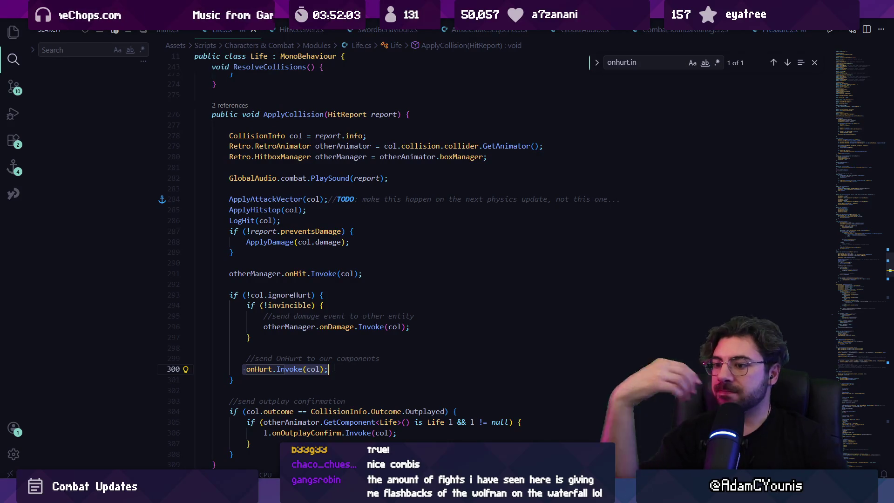
scroll(311, 244, up, 7)
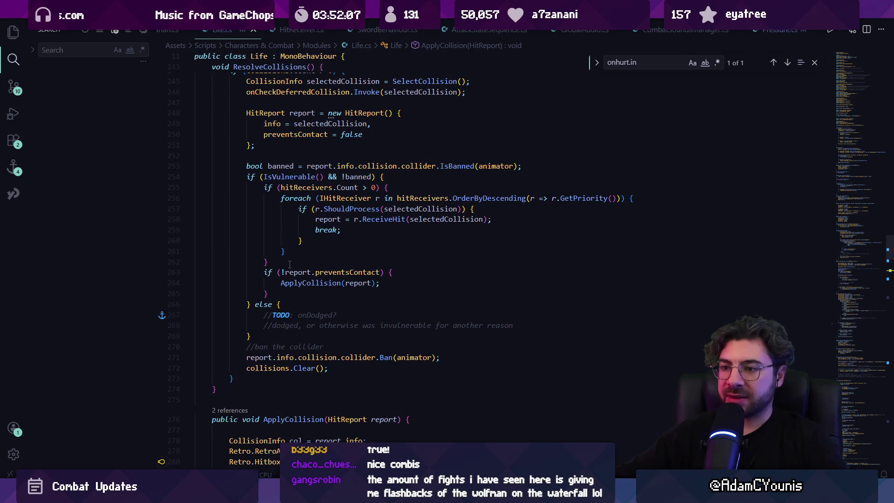
key(Return)
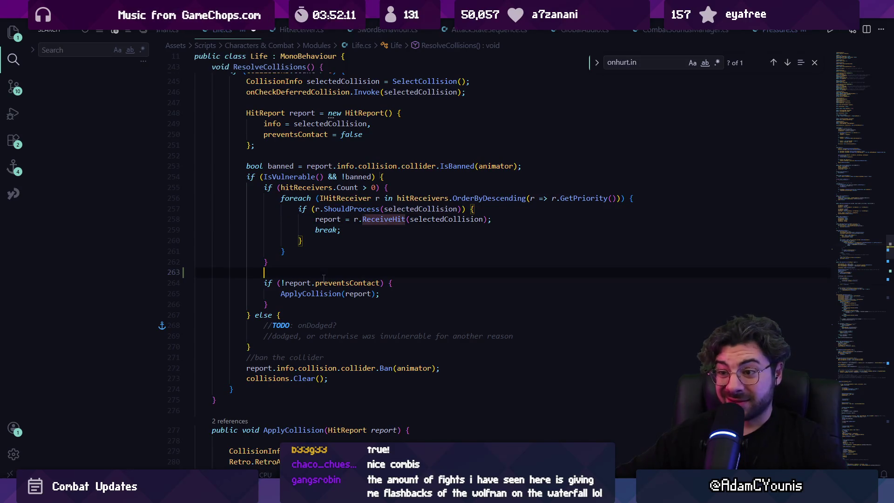
Step: Check the ReceiveHit declaration in HitReceiver.cs, then return to Life.cs
ctrl+click(386, 220)
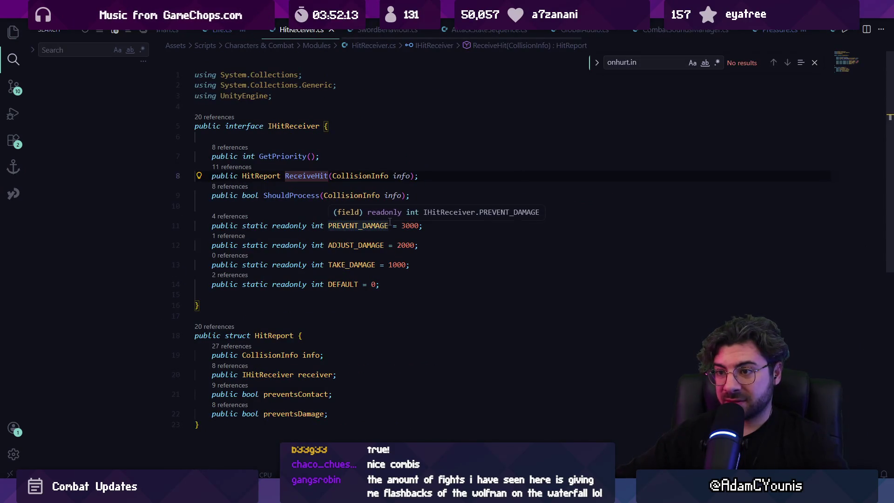
key(alt+Left)
key(ctrl+p)
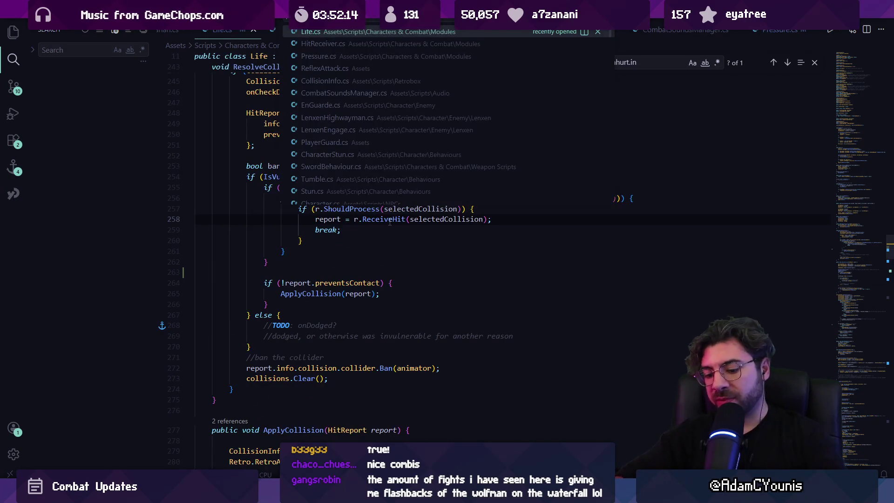
Step: Open ReflexAttack.cs and delete the empty line before 'return reflex'
key(Down)
key(Down)
key(Down)
key(Return)
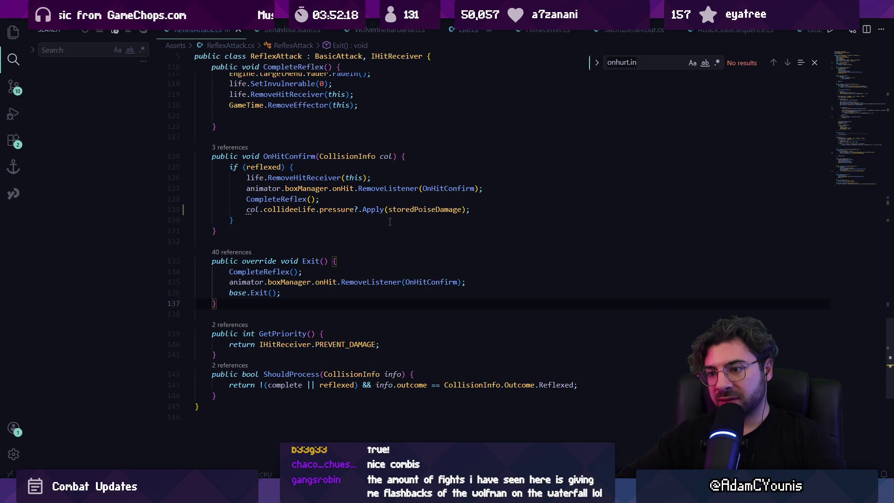
scroll(389, 222, up, 10)
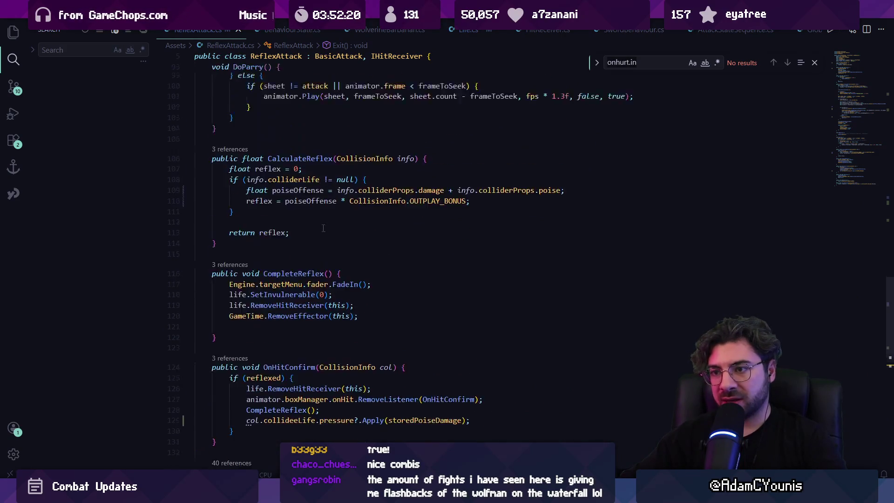
scroll(313, 239, down, 3)
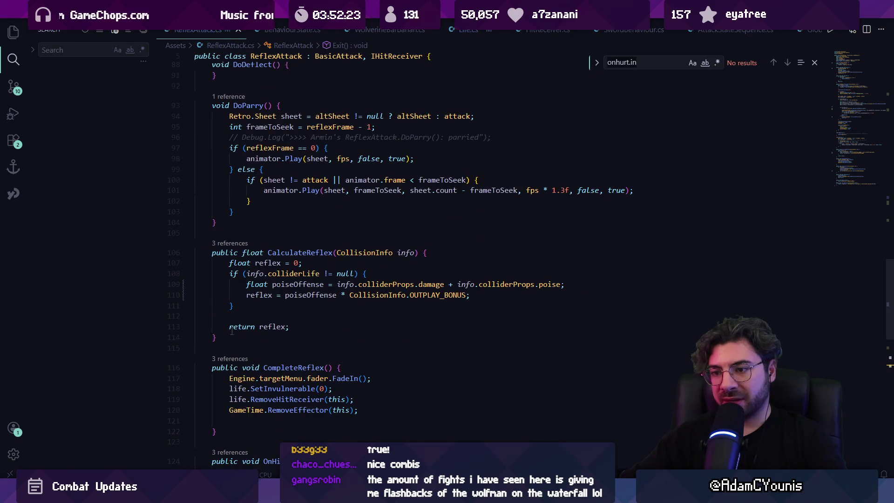
key(BackSpace)
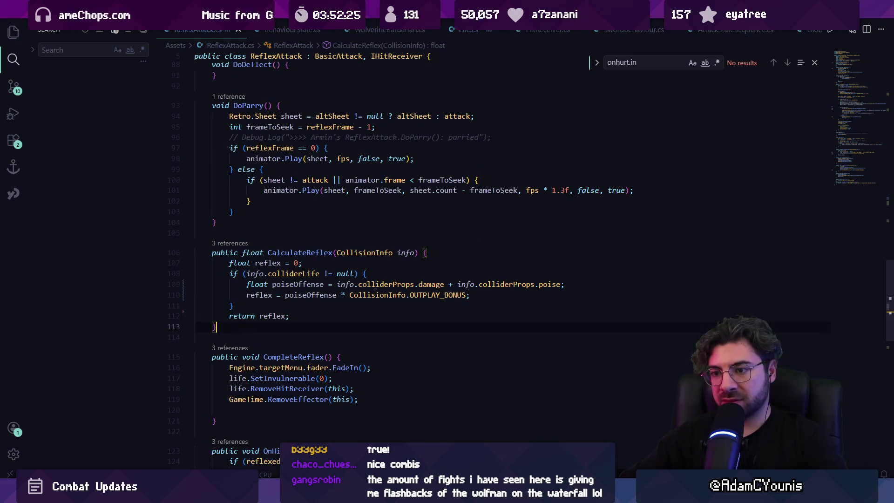
Step: Select the CalculateReflex method, then switch to the running Unity game
key(shift+Up)
key(shift+Up)
key(shift+Up)
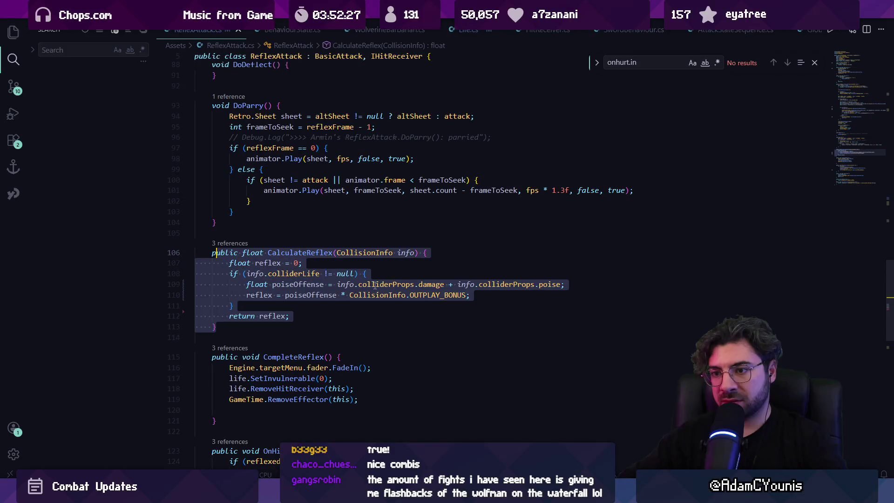
key(shift+Home)
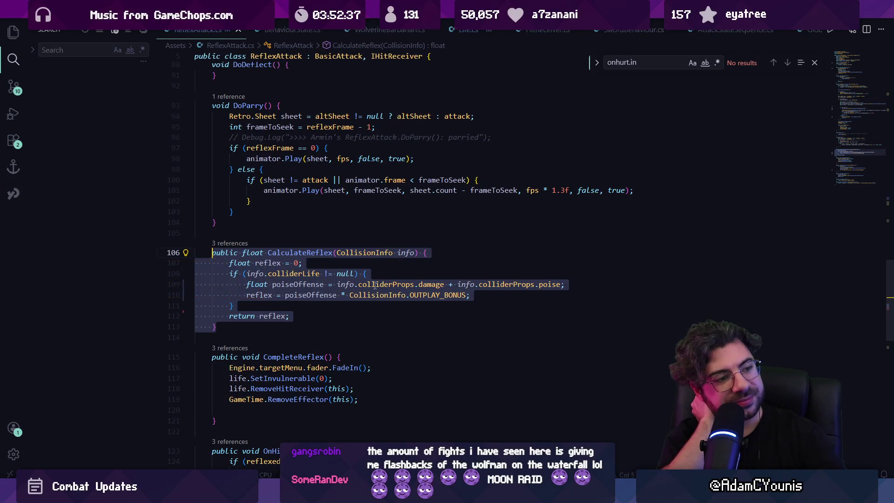
right_click(380, 251)
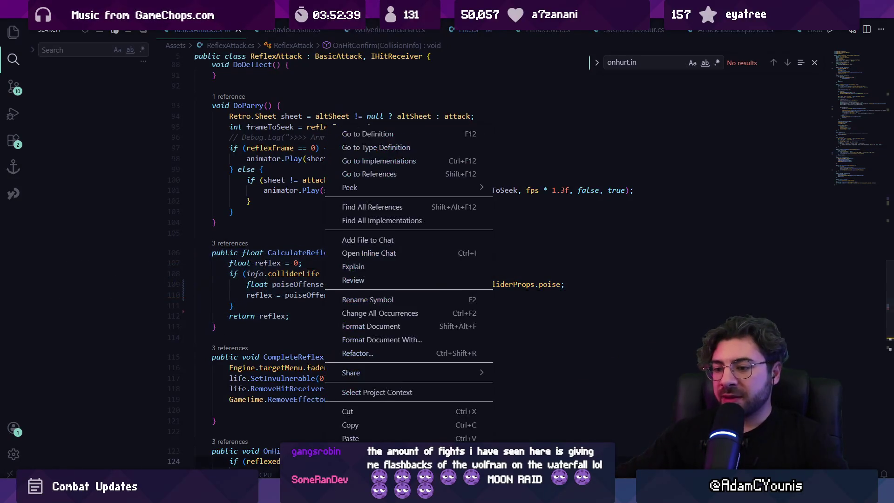
key(alt+Tab)
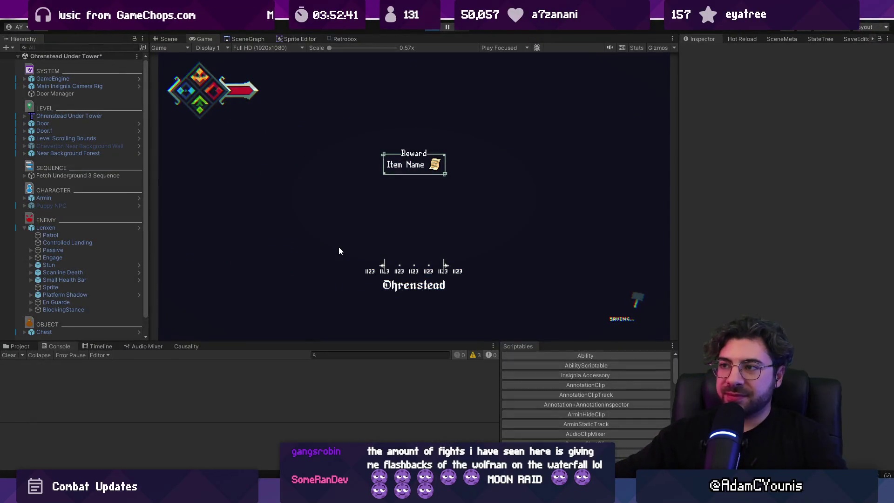
Step: Playtest the fight against the enemy, toggling the maximized Game view, then stop play mode
key(Left)
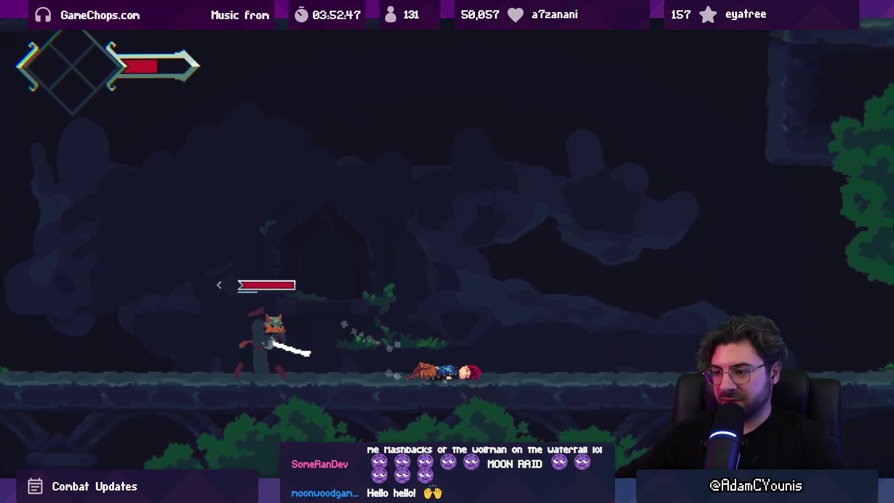
key(Left)
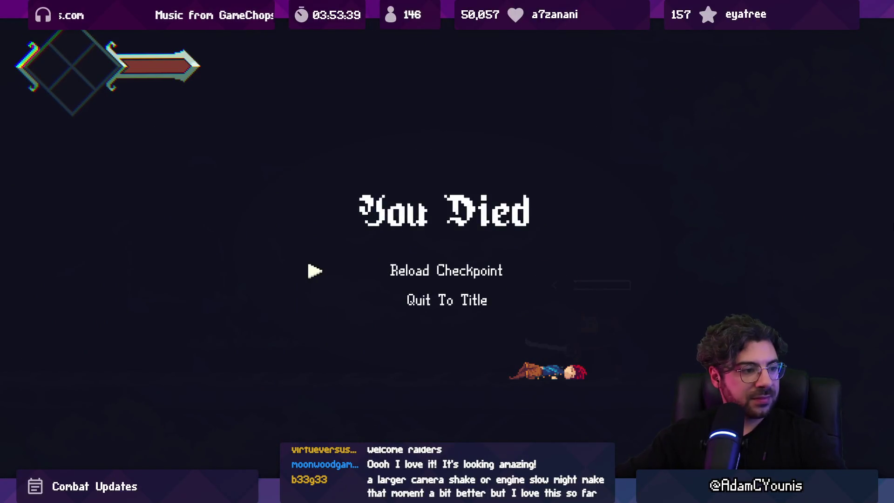
key(shift+space)
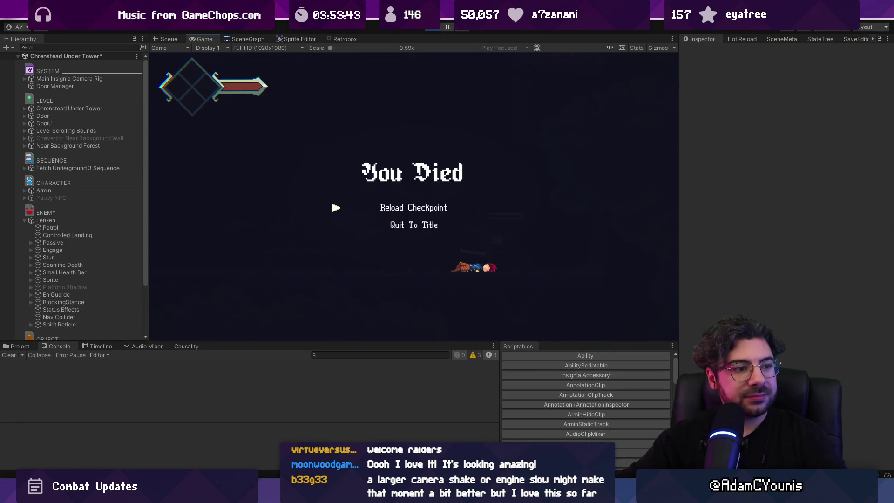
key(shift+space)
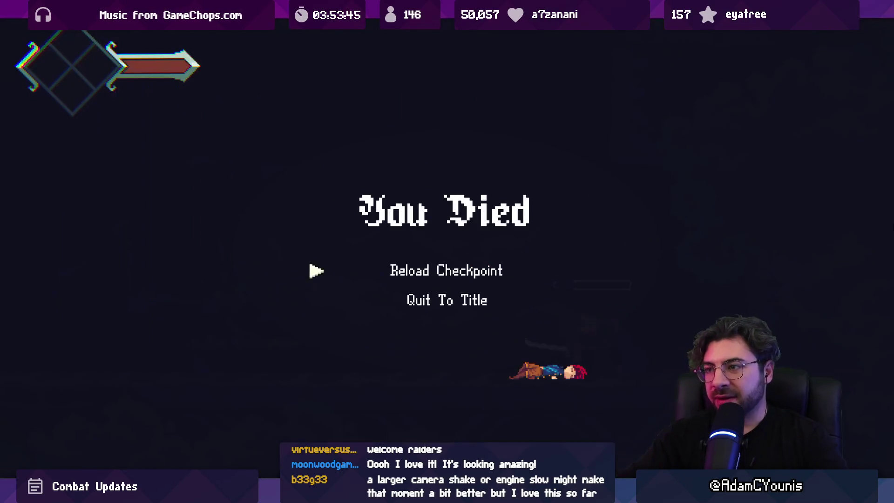
key(shift+space)
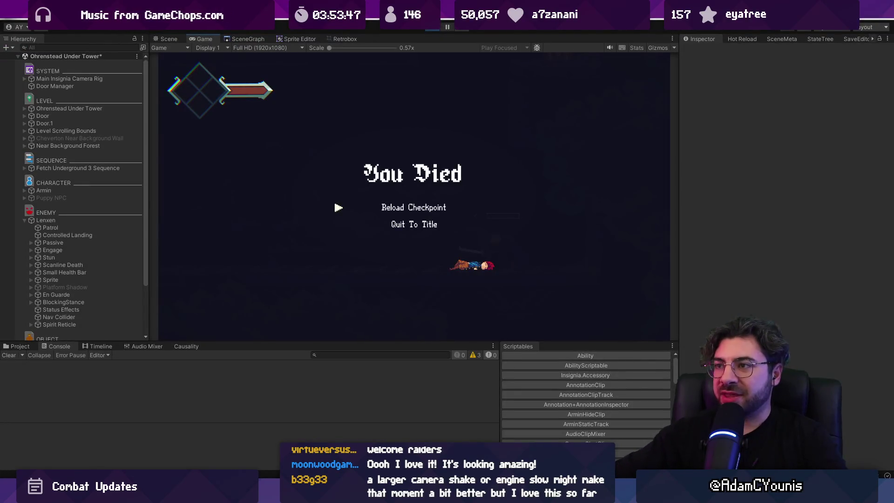
click(432, 30)
Step: Restart play mode, check the Scene view, and switch to the Git client
click(432, 30)
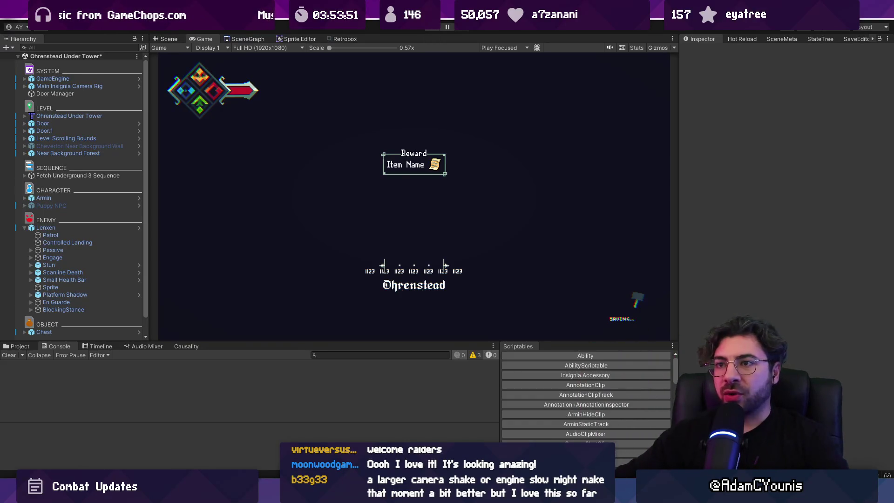
click(163, 38)
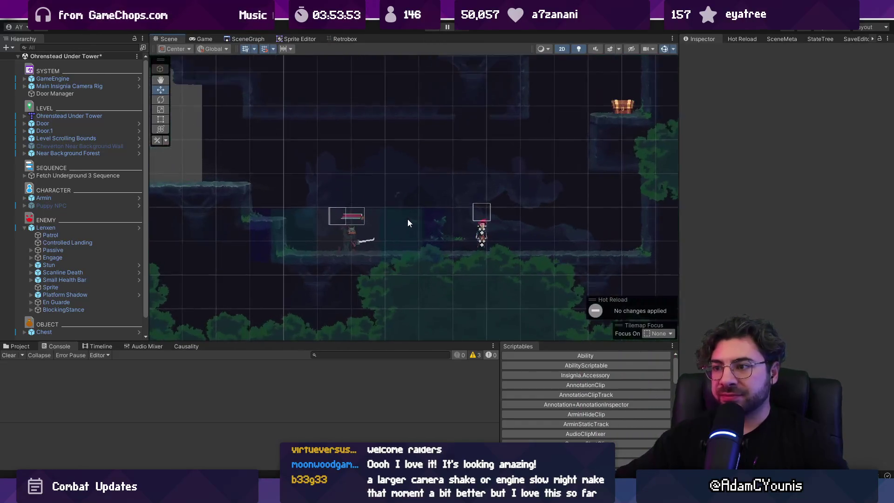
key(shift+space)
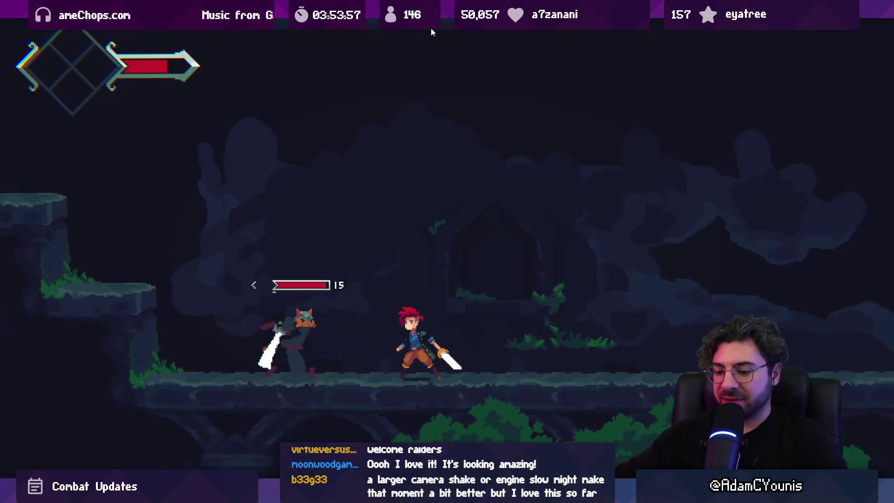
key(shift+space)
click(431, 28)
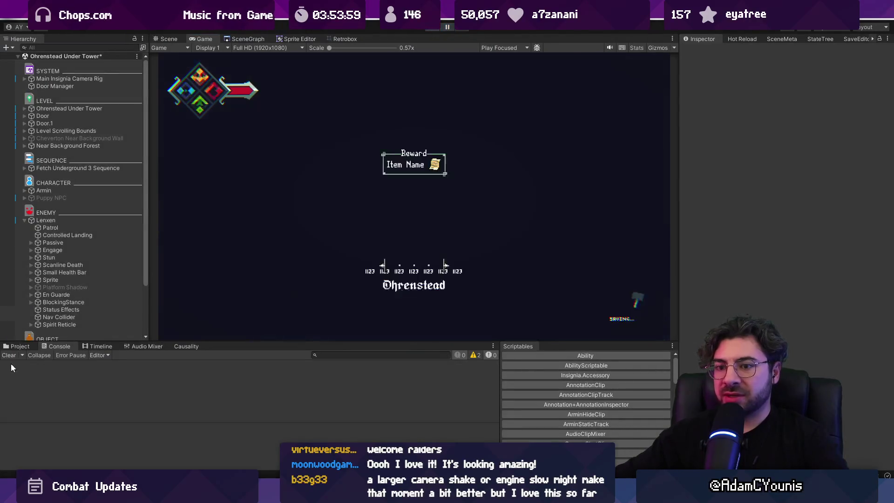
key(alt+Tab)
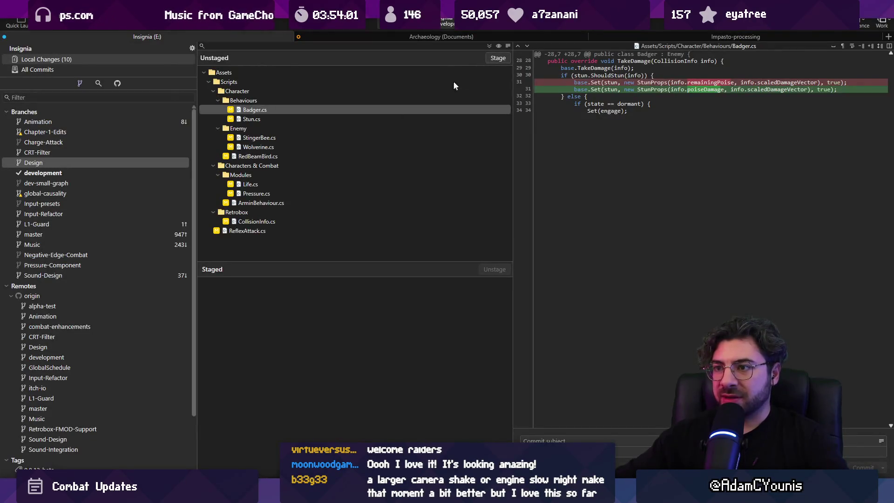
Step: Review the Wolverine.cs and StingerBee.cs diffs and stage all ten changed scripts
click(390, 138)
click(376, 147)
click(379, 142)
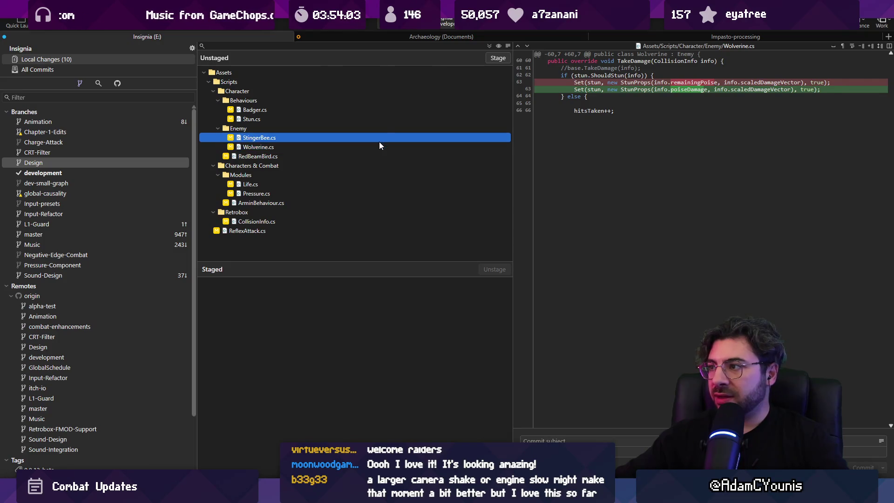
click(497, 58)
Step: Commit as 'Changes "remaining poise" to "poise damage"', push it, and return to Unity
text(Changes "remaining poise" to "poise damage)
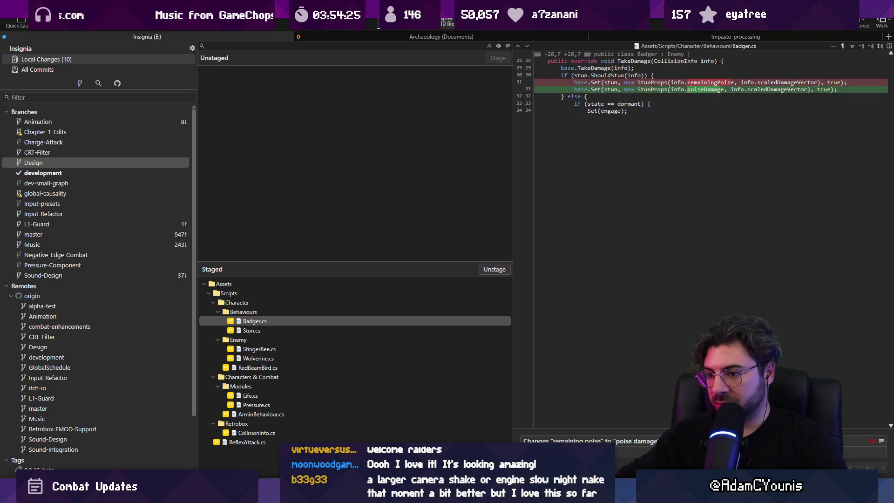
key(ctrl+Return)
click(111, 30)
key(Return)
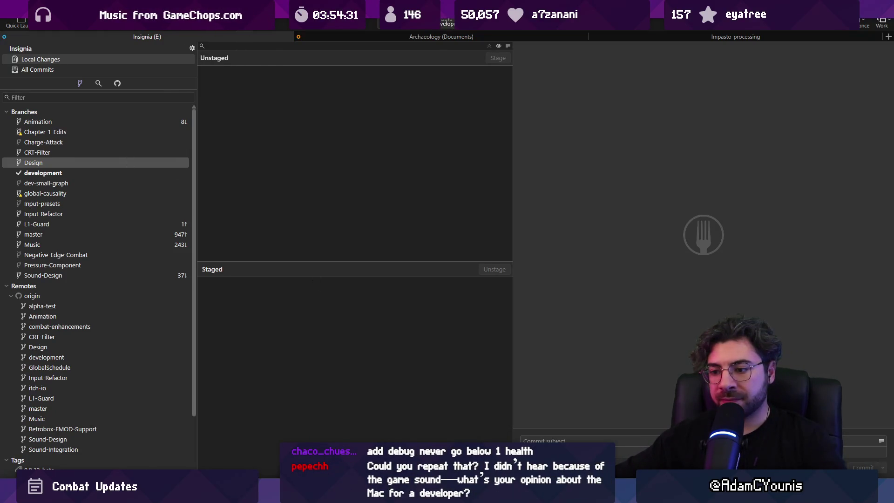
key(alt+Tab)
click(71, 228)
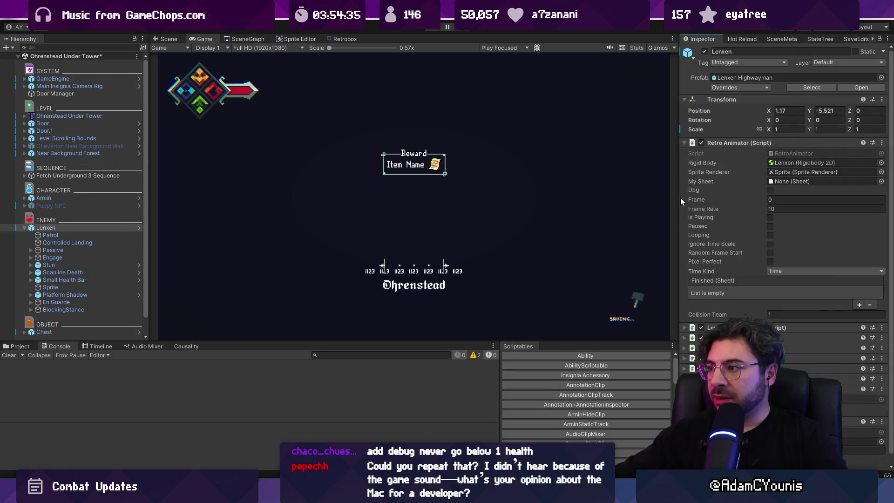
Step: Widen the Inspector and change the Project search to 'lenxen t:sheet' to list every Lenxen sheet
drag(678, 198, 647, 199)
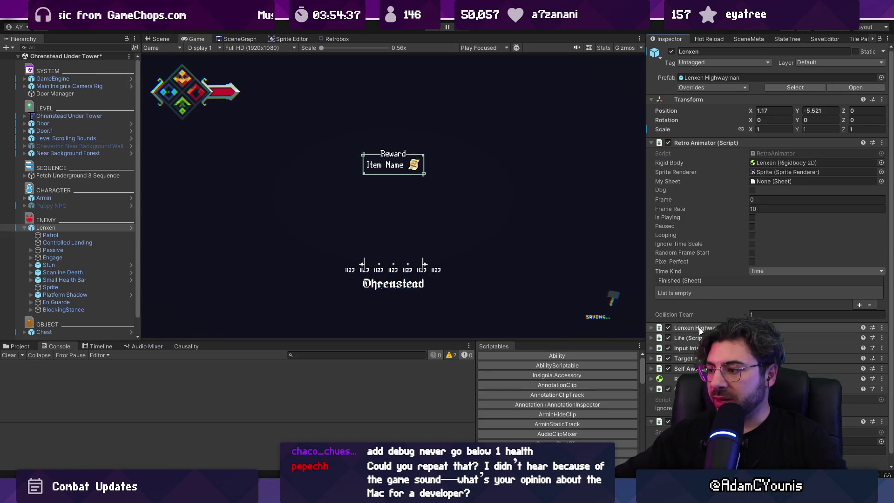
click(21, 347)
key(ctrl+f)
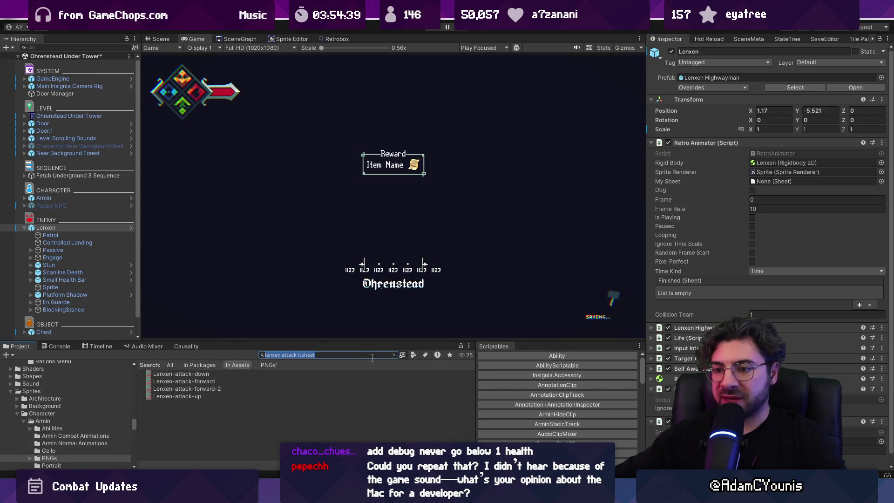
double_click(290, 355)
key(BackSpace)
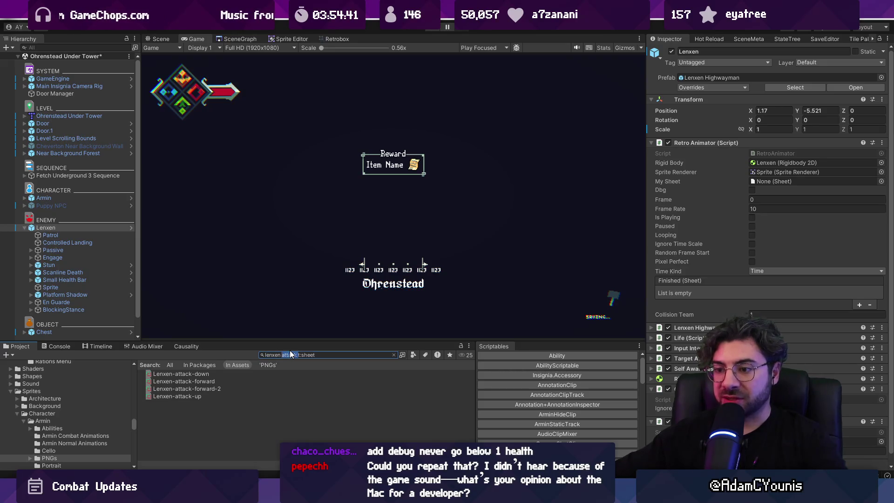
Step: Bring up the Retrobox hitbox animator and load the Lenxen Stalk sheet
click(224, 39)
click(337, 39)
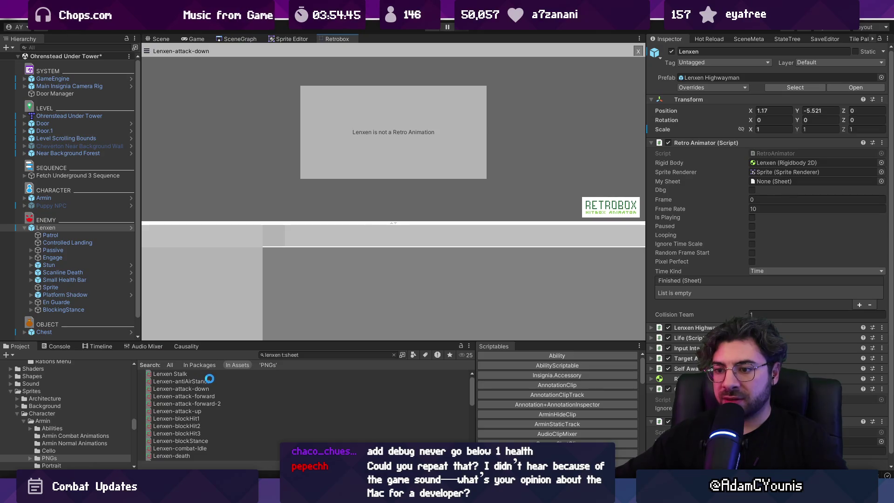
click(176, 374)
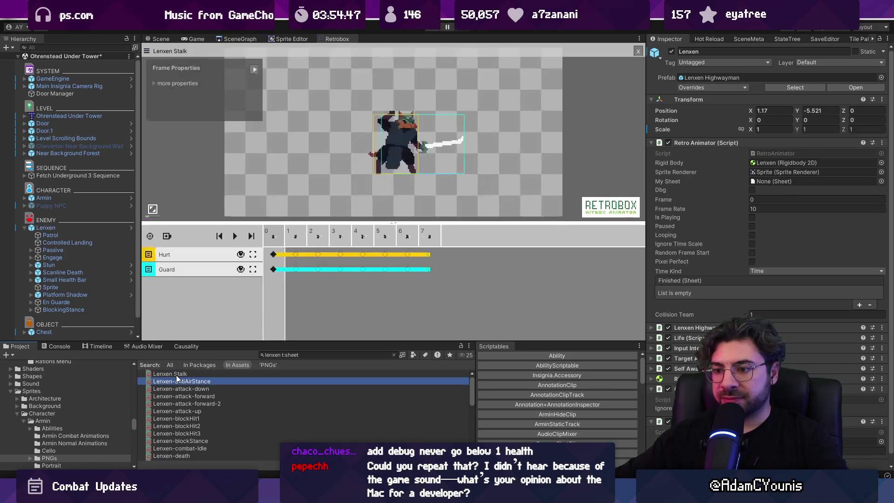
Step: Select the frame-0 Guard hitbox (poise -5, vulnerability 0.5) and center it in view
click(273, 269)
scroll(274, 268, up, 2)
scroll(329, 182, down, 2)
scroll(376, 167, up, 2)
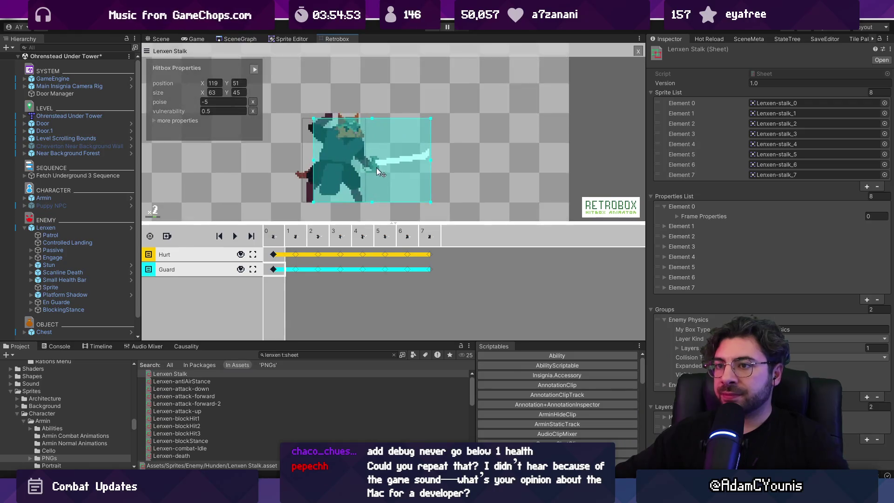
mouse_move(376, 168)
mouse_down()
mouse_move(382, 152)
mouse_move(423, 153)
mouse_up()
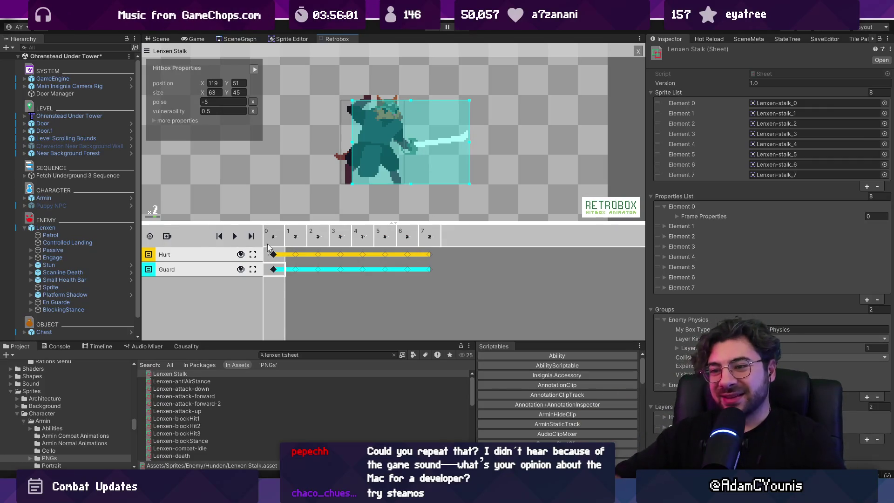
Step: Scrub through the stalk frames, return to frame 0, and start play mode
drag(284, 235, 420, 237)
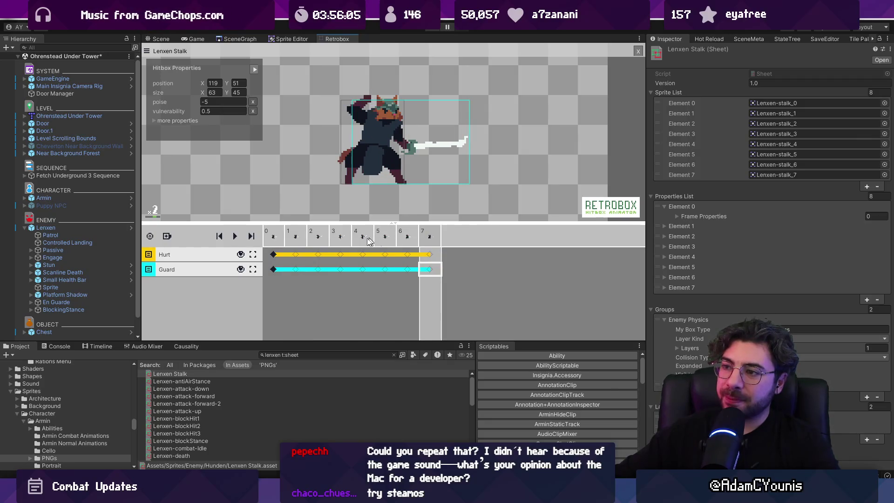
click(273, 239)
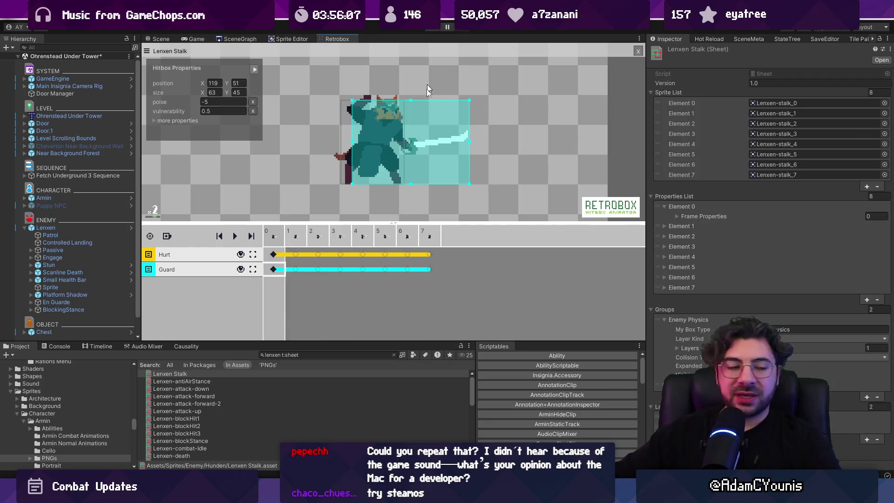
scroll(391, 126, up, 2)
scroll(400, 124, down, 2)
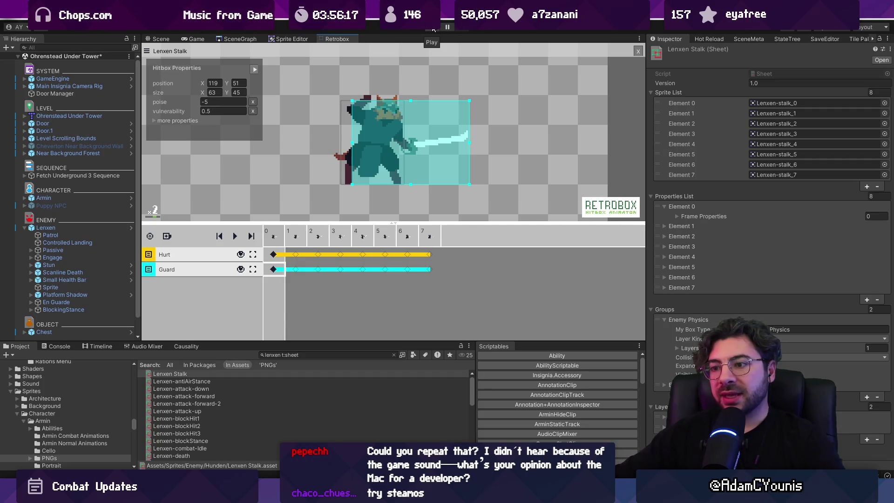
click(432, 30)
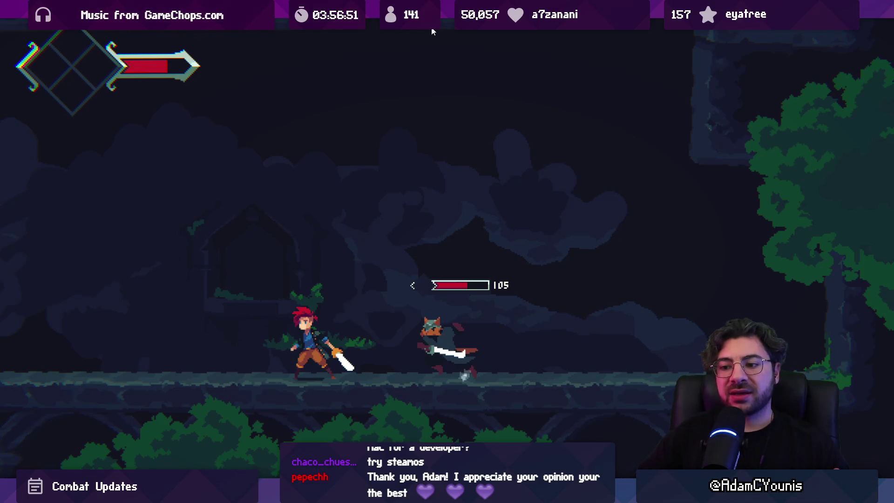
Step: Restore the Unity editor layout after the fight and switch to the Lenxen sprite in Aseprite
key(shift+space)
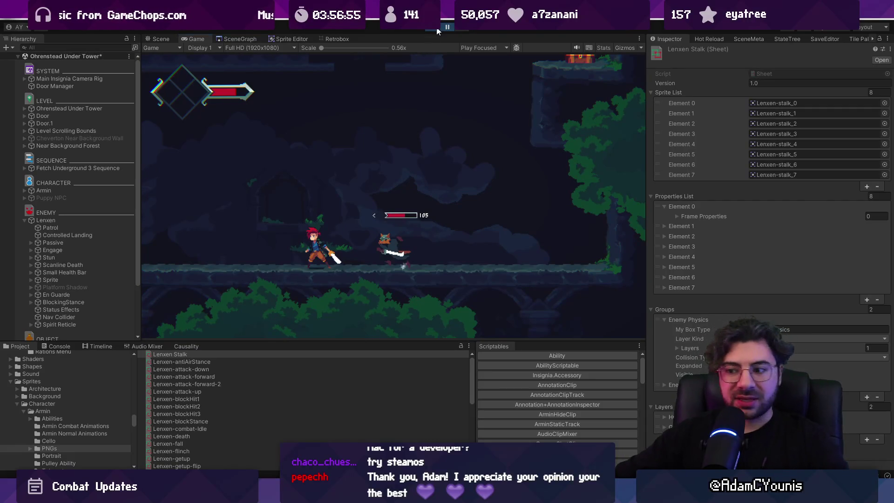
key(alt+Tab)
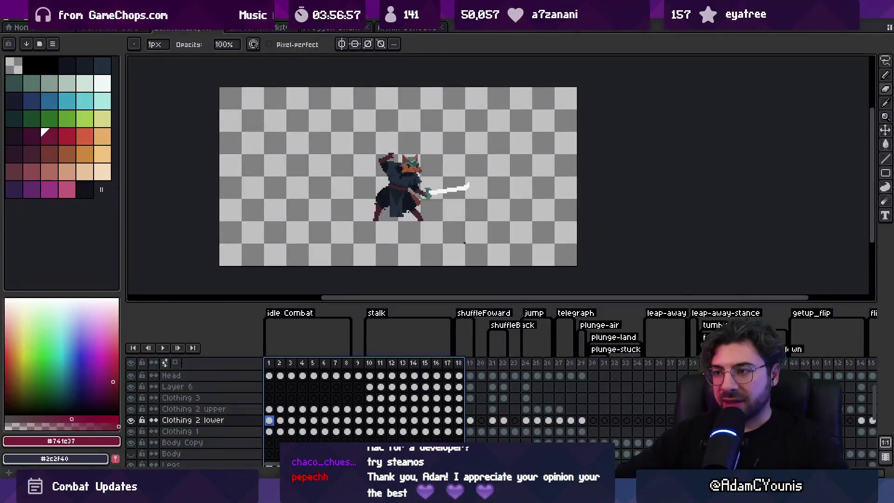
scroll(647, 380, right, 6)
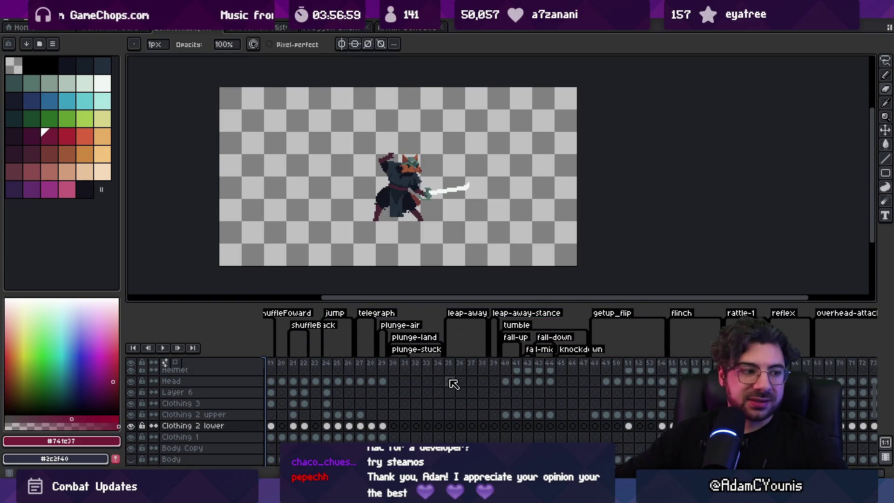
scroll(651, 371, right, 15)
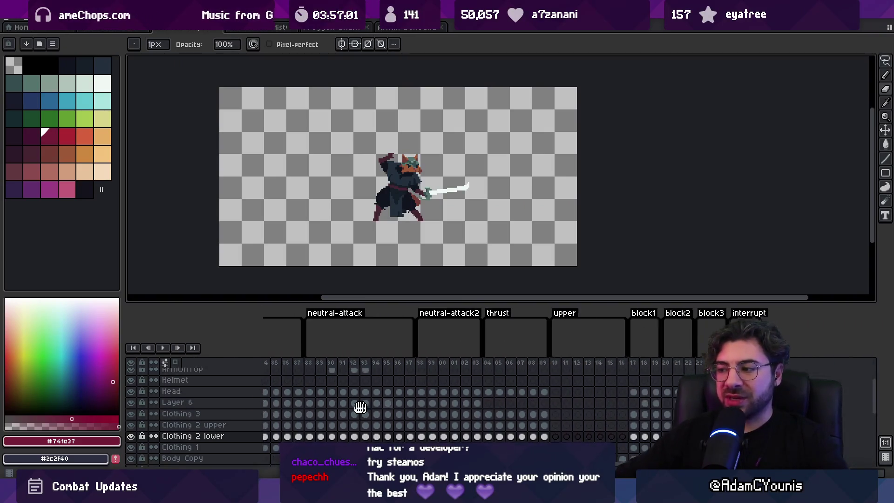
scroll(359, 407, left, 15)
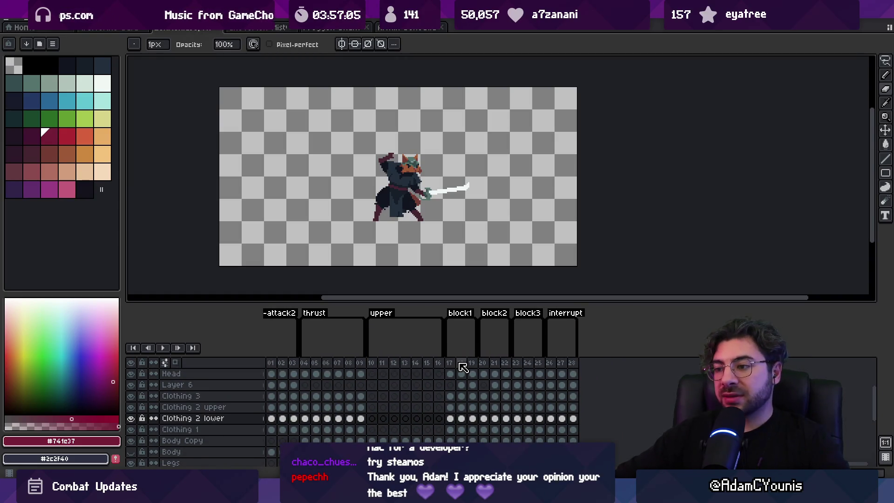
scroll(468, 372, right, 5)
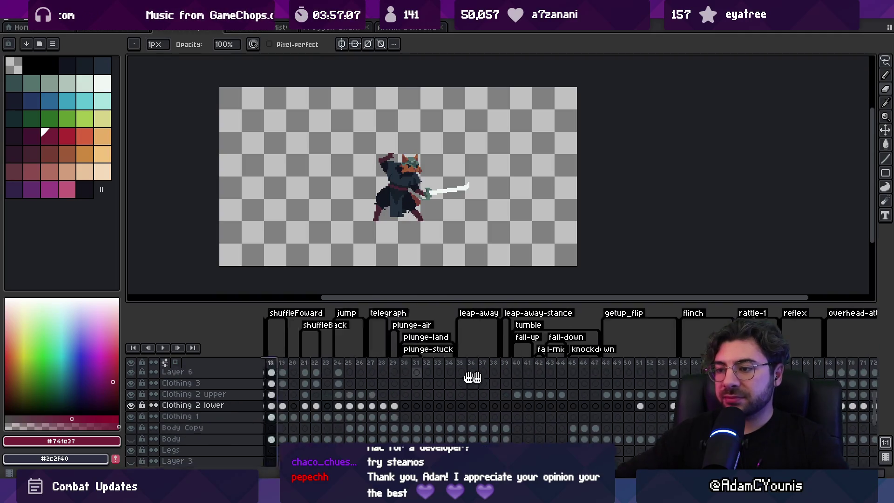
scroll(473, 377, right, 5)
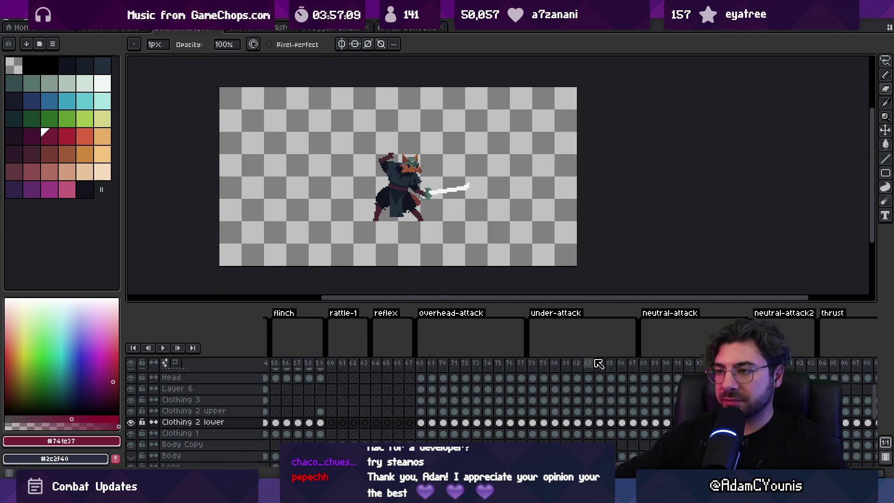
scroll(629, 368, right, 5)
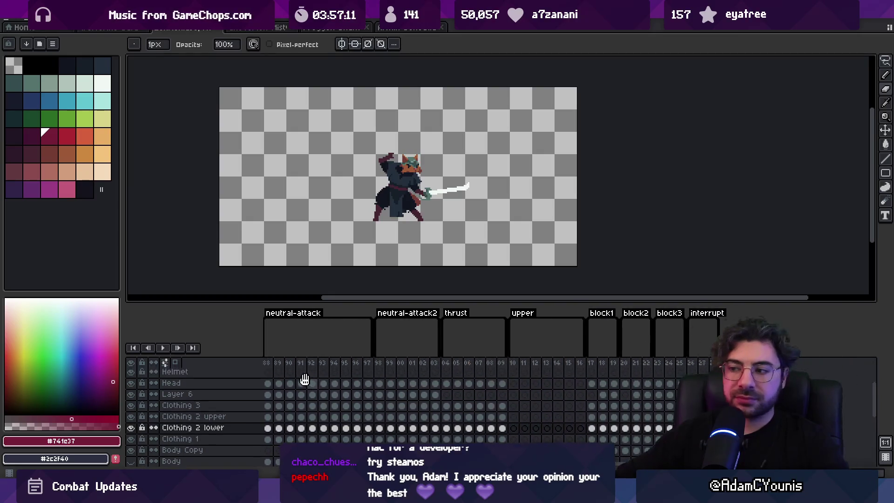
mouse_move(586, 362)
mouse_down()
mouse_move(259, 356)
mouse_move(412, 359)
mouse_up()
key(Home)
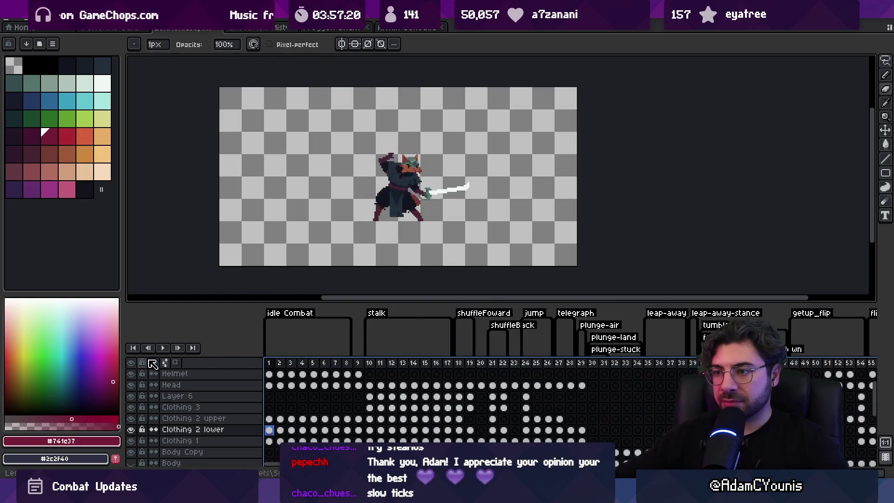
Step: Select Helmet and Head cels across the idle Combat frames 1–8 for moving
drag(275, 365, 354, 365)
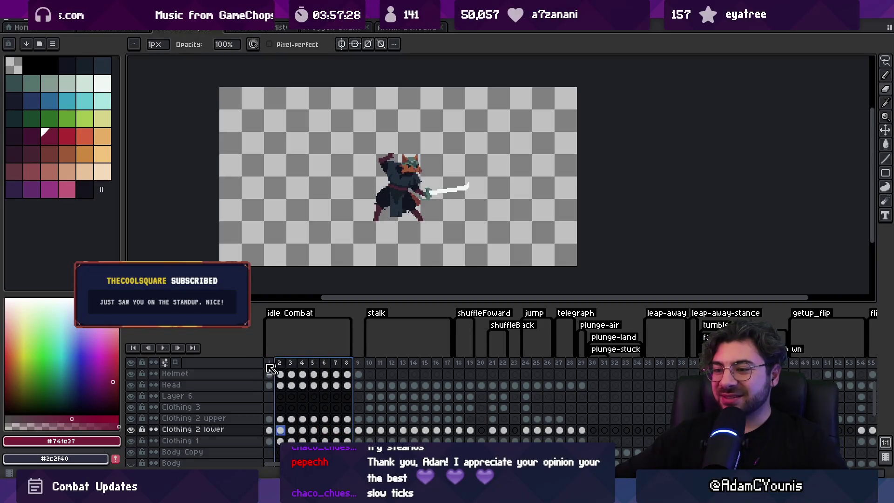
drag(269, 374, 349, 388)
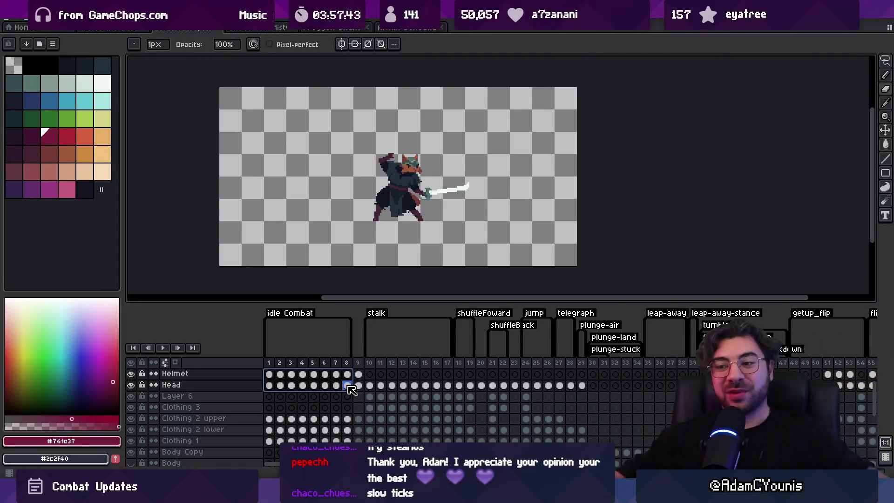
mouse_move(348, 386)
mouse_down()
mouse_move(297, 383)
mouse_move(343, 374)
mouse_move(270, 379)
mouse_up()
click(271, 377)
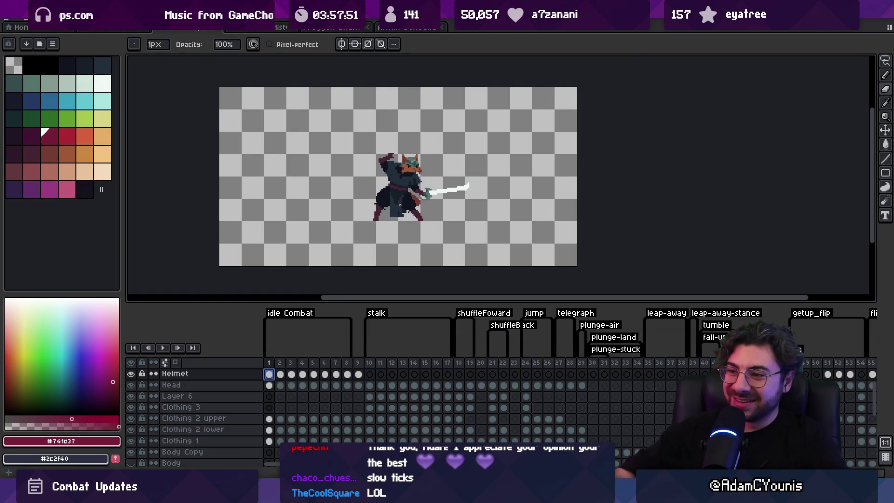
scroll(399, 205, up, 1)
scroll(391, 208, down, 1)
scroll(384, 212, up, 1)
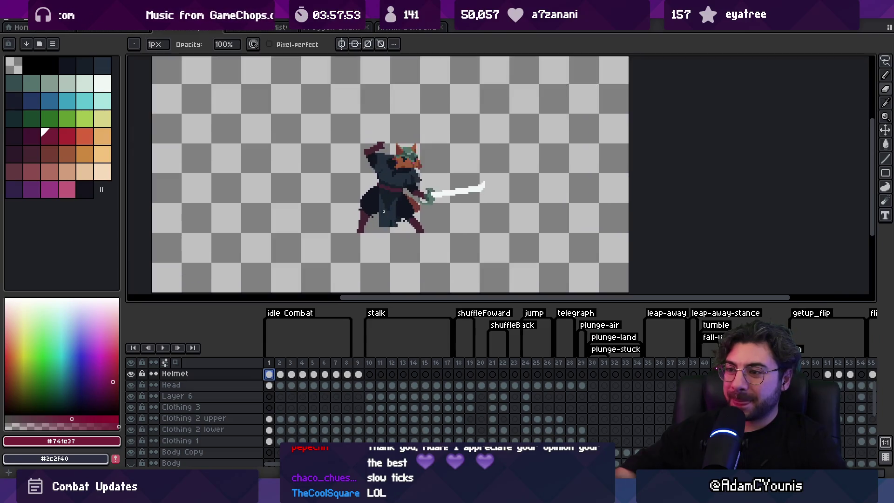
scroll(383, 211, down, 1)
key(v)
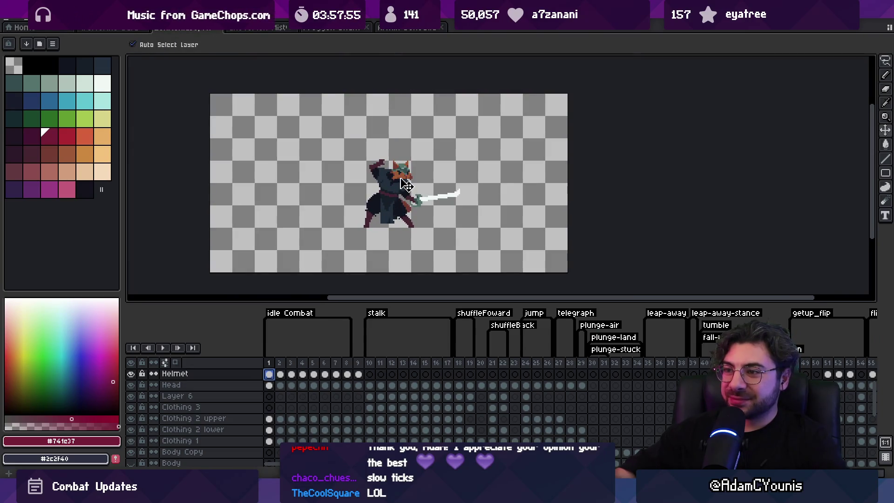
Step: Undo an accidental Flatten, then insert a new frame after frame 9
click(405, 184)
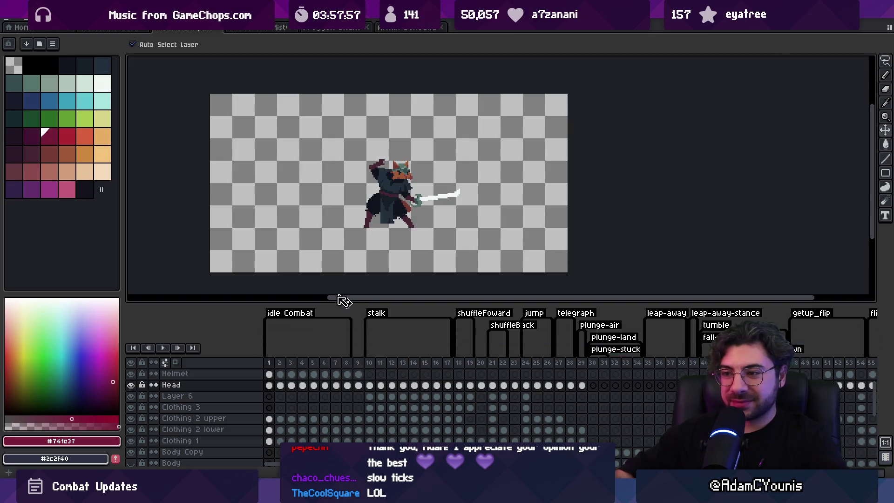
right_click(242, 385)
click(267, 464)
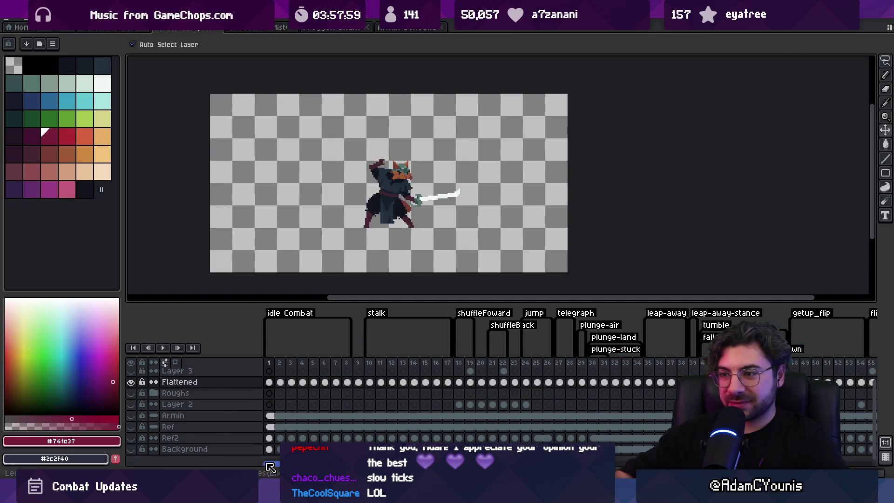
key(ctrl+z)
click(358, 364)
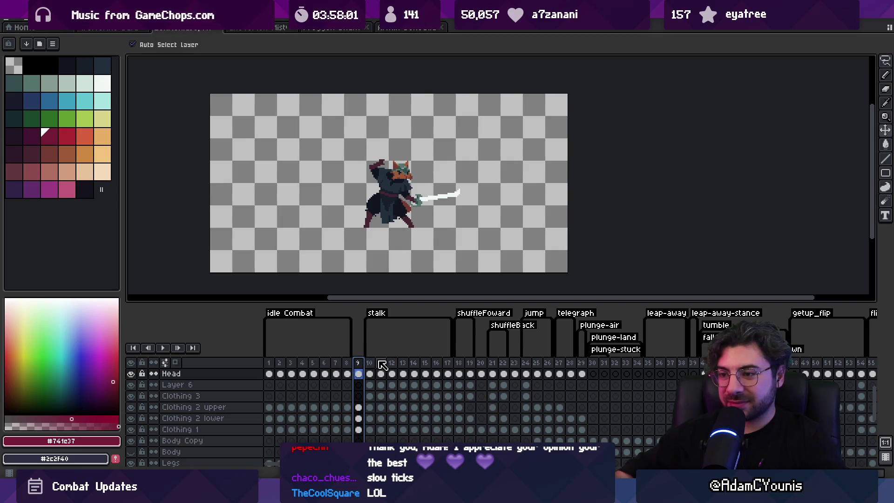
key(alt+n)
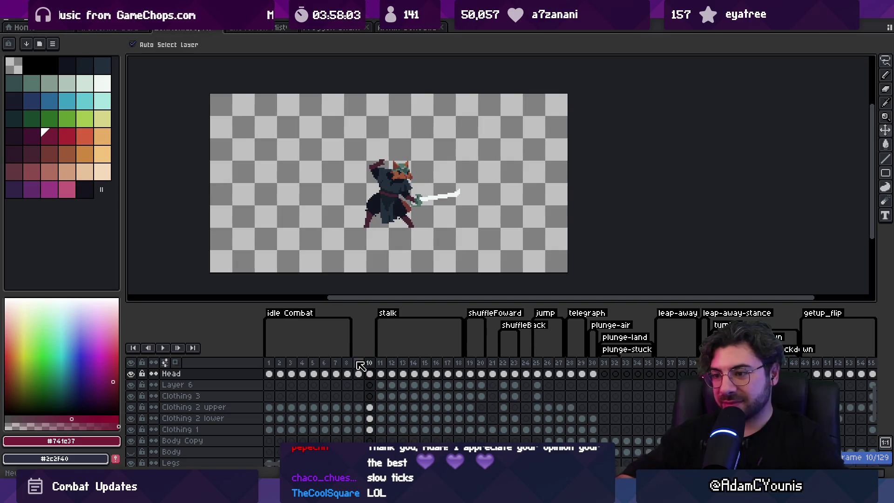
Step: Tag frame 9 as 'Dizzy' and make the Clothing 2 layer active
right_click(357, 363)
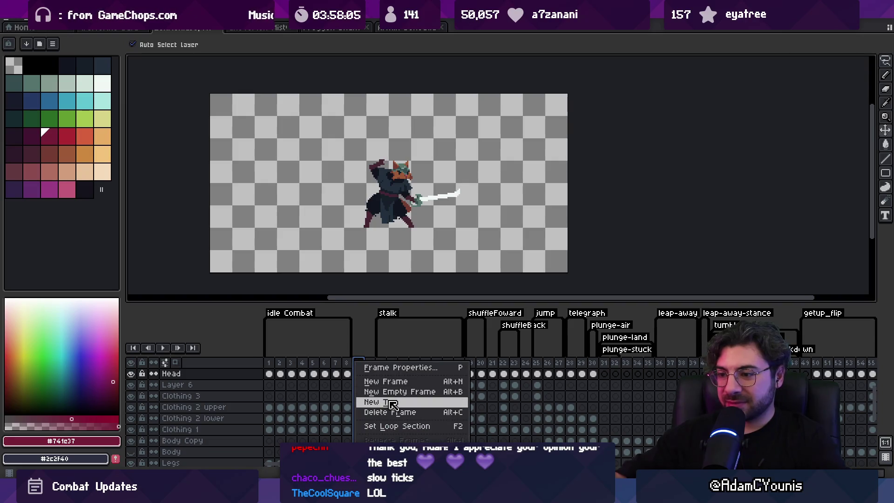
click(393, 403)
text(Dizzy)
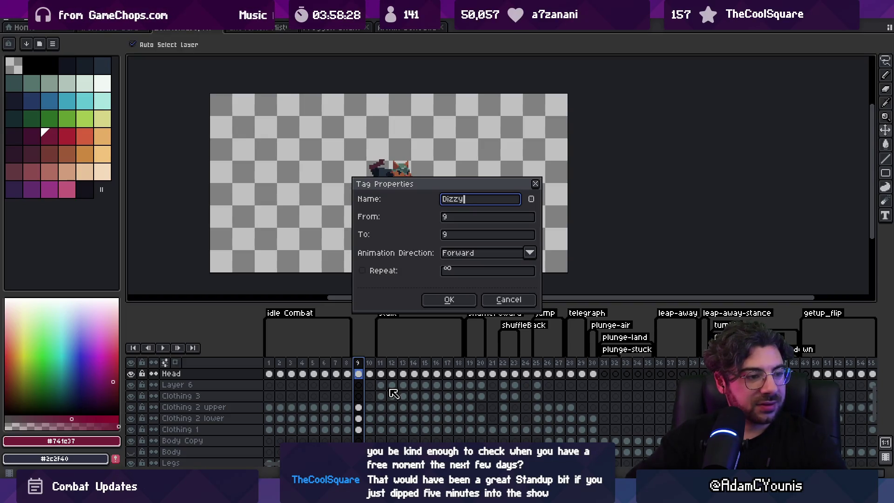
key(Return)
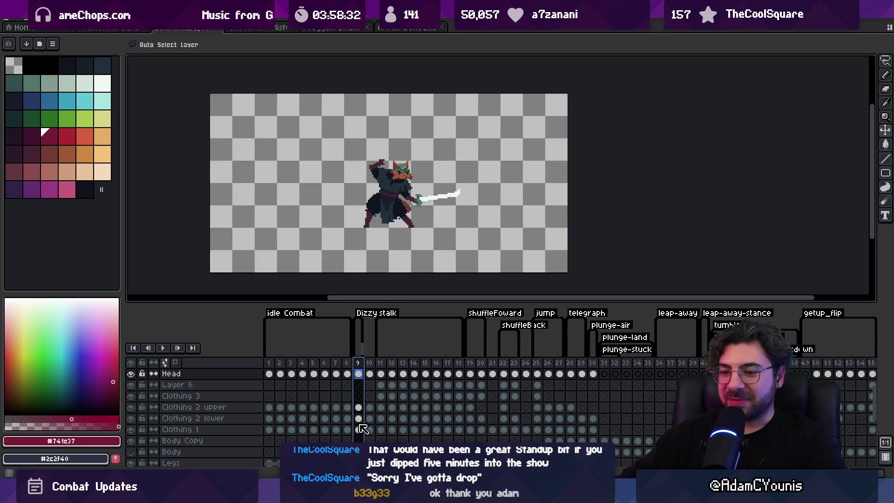
scroll(366, 379, up, 3)
scroll(363, 382, up, 1)
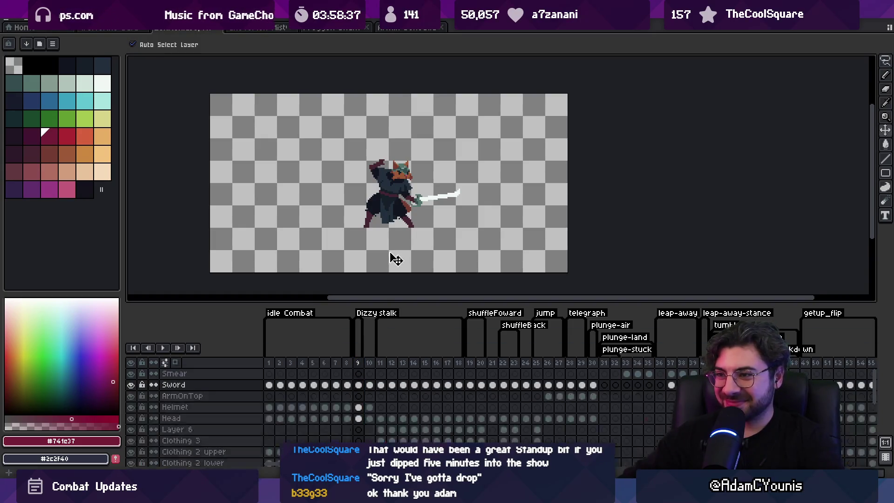
click(398, 205)
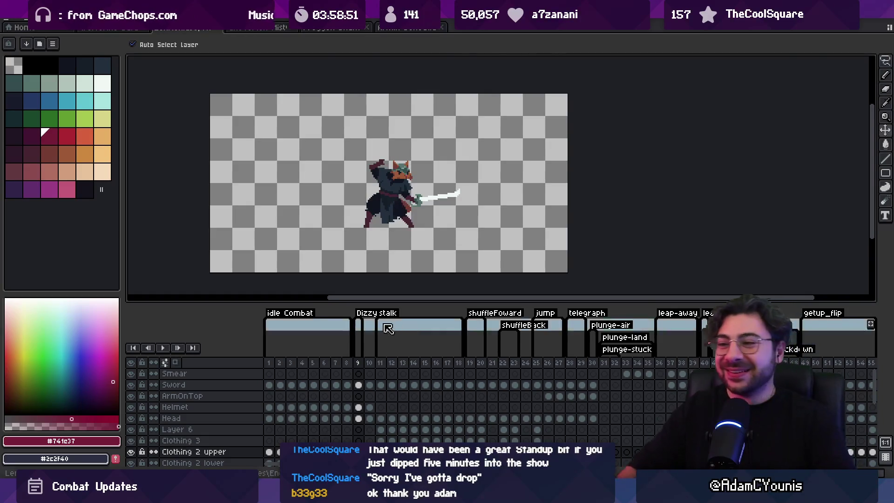
Step: Zoom in on the fox swordsman in Dizzy frame 9 with the Hand tool active
key(h)
scroll(394, 197, up, 2)
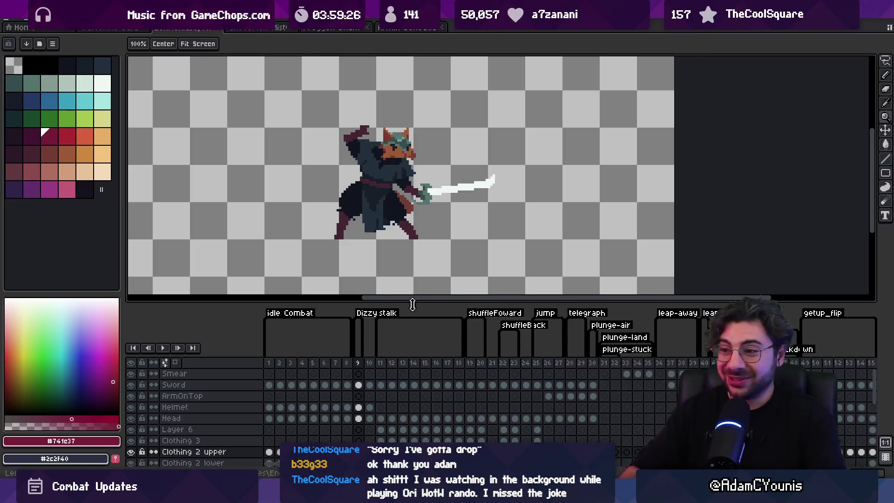
drag(410, 210, 387, 224)
scroll(388, 225, up, 1)
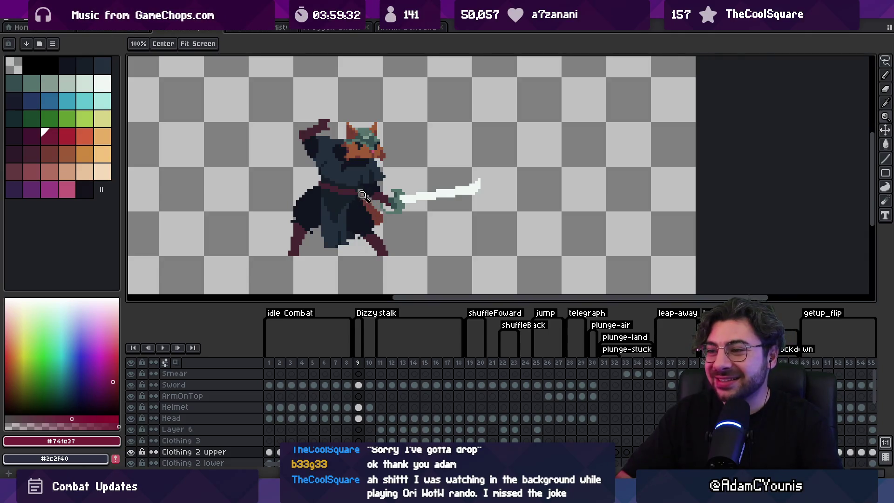
scroll(390, 217, down, 2)
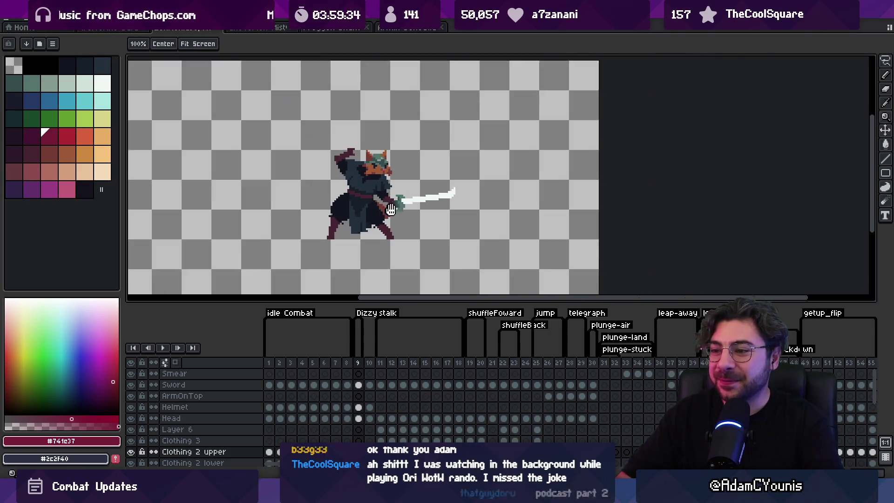
scroll(394, 234, up, 1)
scroll(391, 234, down, 1)
scroll(384, 237, up, 1)
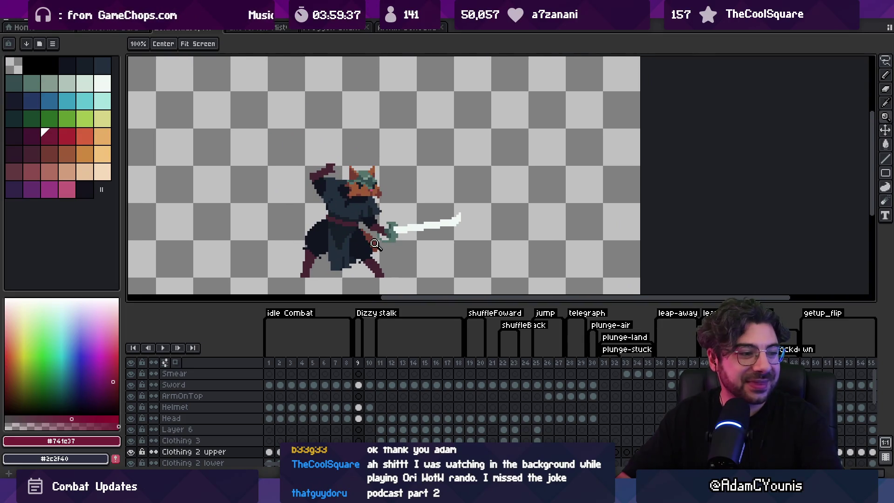
key(v)
click(398, 230)
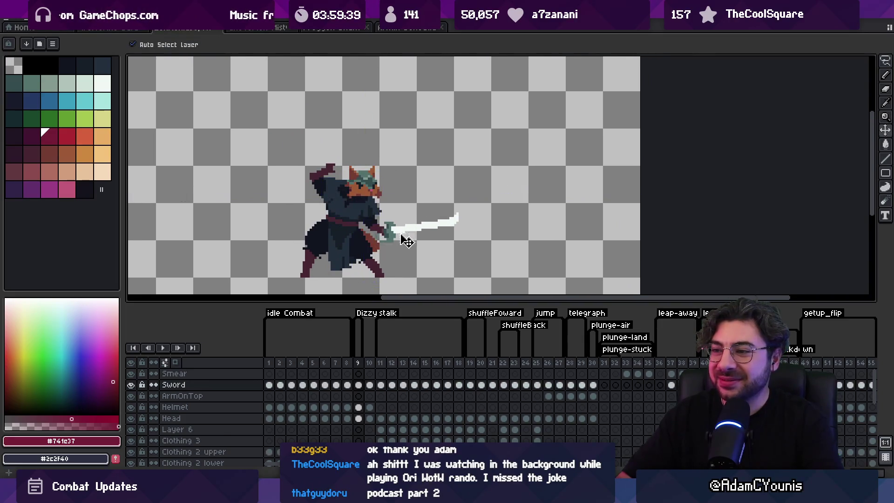
drag(369, 243, 370, 208)
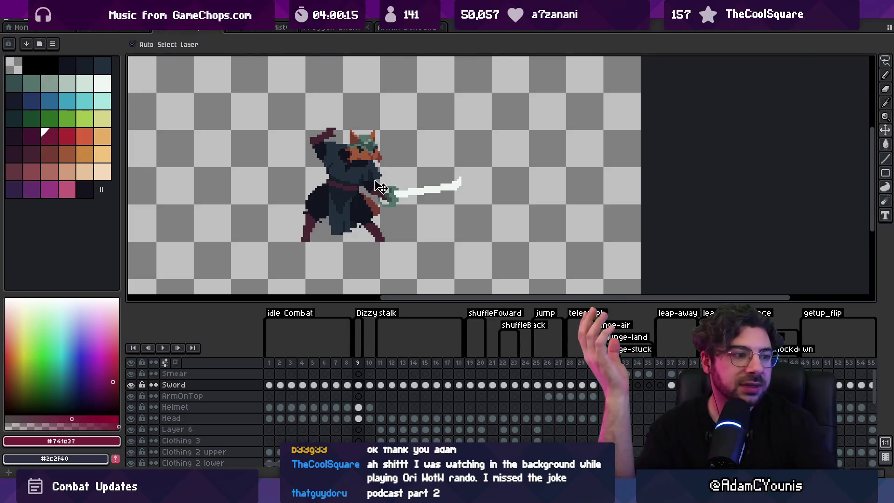
mouse_move(477, 496)
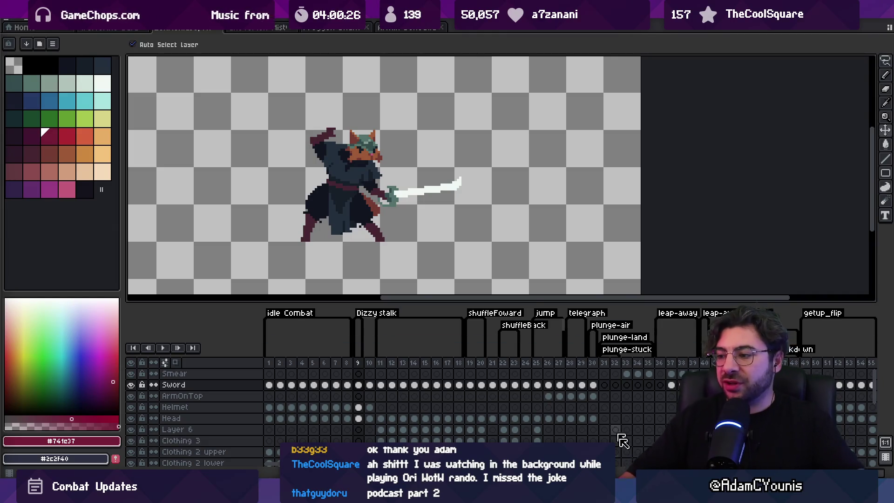
key(alt+Tab)
Step: In empty canvas space, draw a hunched figure's arched back, undoing stray strokes
drag(587, 283, 335, 141)
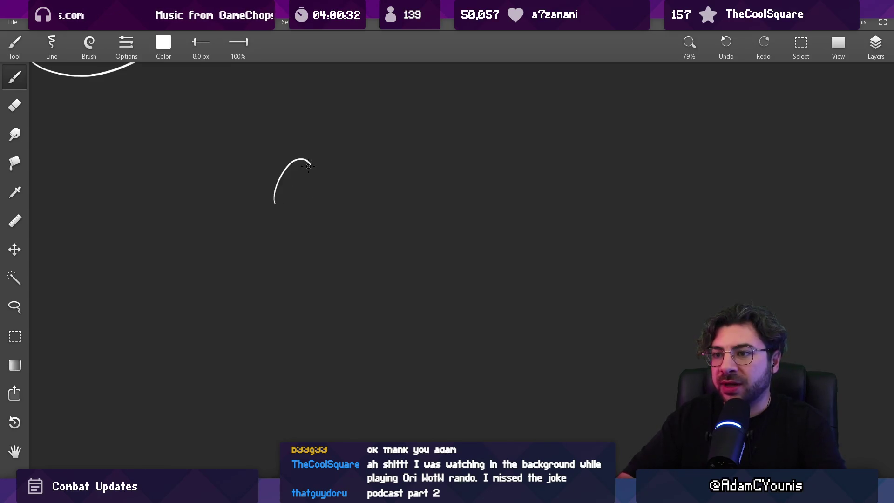
key(ctrl+z)
drag(284, 186, 320, 190)
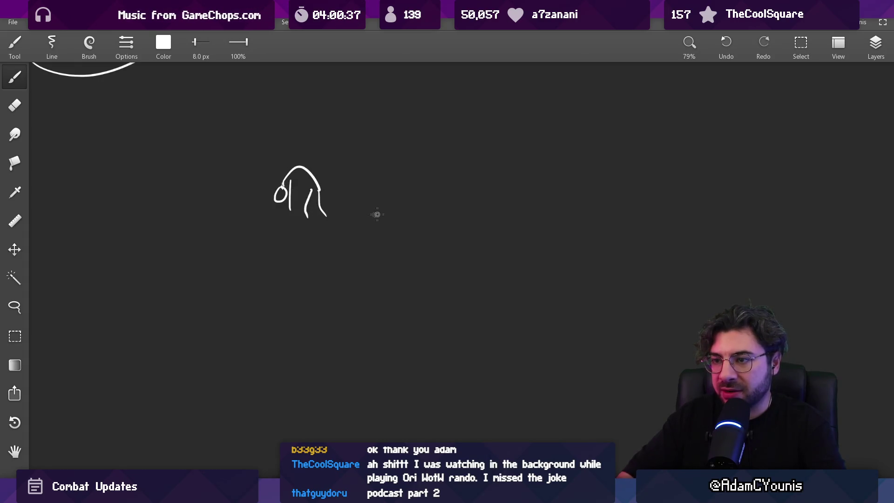
scroll(378, 196, right, 2)
mouse_move(355, 179)
mouse_down()
mouse_move(381, 200)
mouse_move(365, 185)
mouse_up()
key(ctrl+z)
key(ctrl+z)
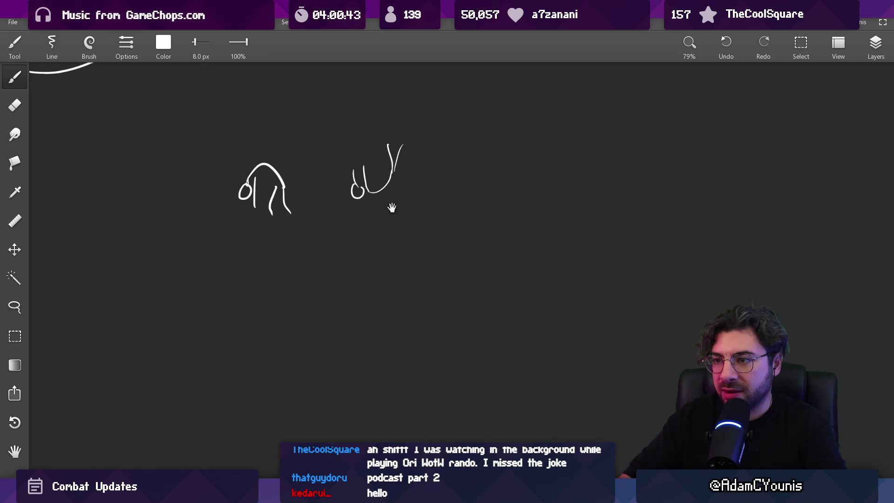
Step: Draw a stick figure lying flat along the ground line
scroll(392, 207, right, 2)
scroll(408, 199, up, 3)
drag(156, 354, 606, 353)
drag(410, 331, 469, 347)
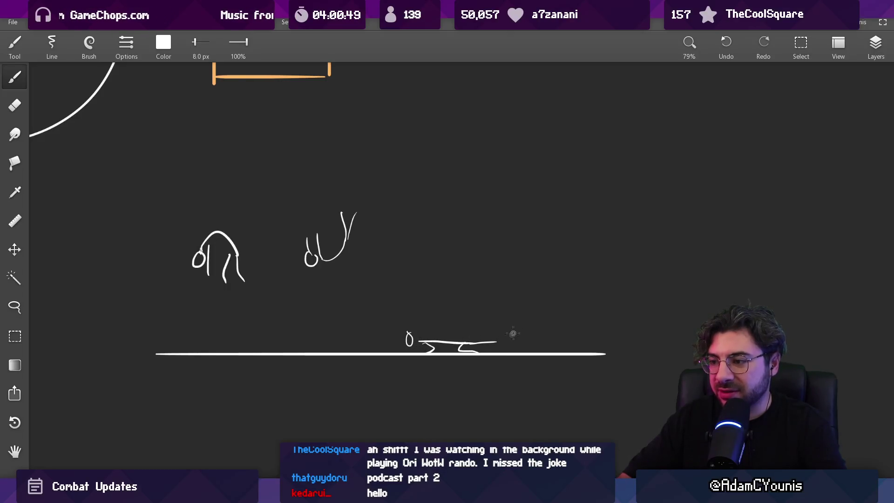
scroll(513, 333, right, 4)
scroll(473, 341, up, 1)
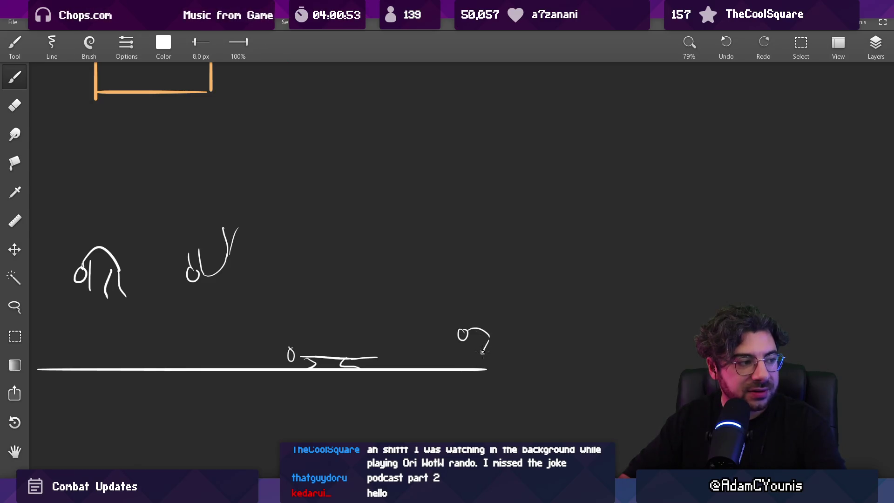
Step: Add a crouching figure's leg and a tall vertical divider line beside the sketches
drag(490, 341, 507, 362)
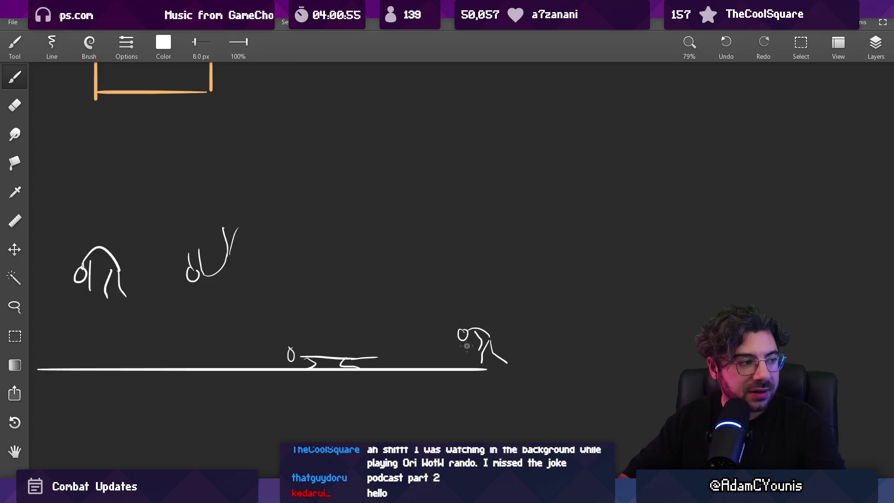
scroll(443, 343, down, 2)
mouse_move(406, 260)
mouse_down()
mouse_move(316, 208)
mouse_move(354, 218)
mouse_up()
key(ctrl+z)
scroll(426, 279, down, 1)
mouse_move(425, 280)
mouse_down()
mouse_move(420, 267)
mouse_move(357, 256)
mouse_move(371, 252)
mouse_up()
drag(518, 194, 517, 362)
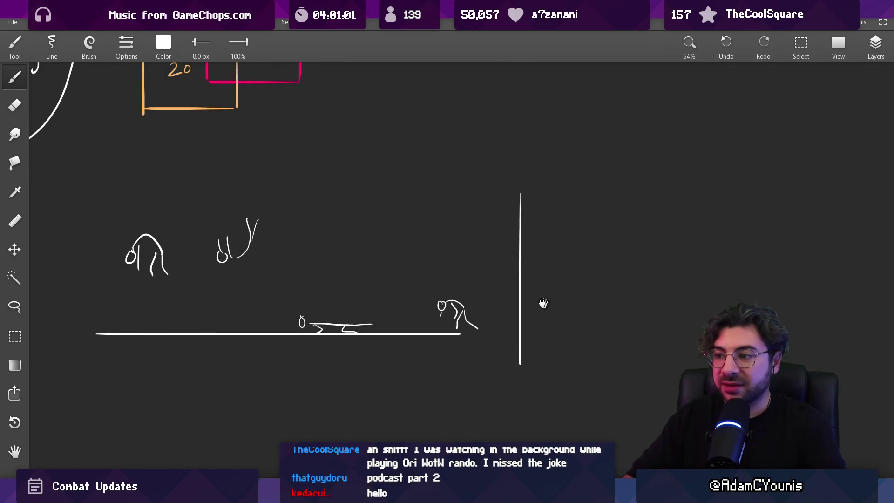
Step: Draw a ground line to the right of the divider
scroll(493, 307, down, 1)
drag(496, 308, 634, 309)
scroll(543, 306, up, 2)
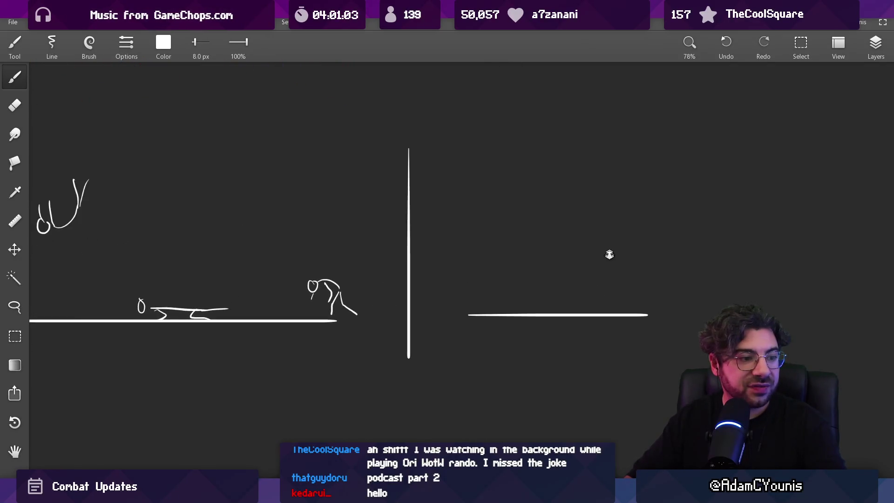
drag(609, 253, 540, 261)
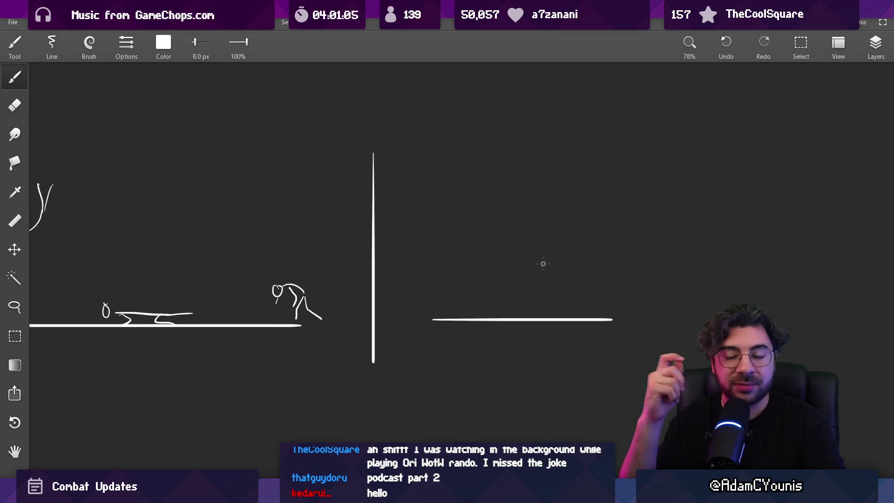
Step: Sketch a standing figure with a bent leg and an arm clutching its head
scroll(541, 261, up, 2)
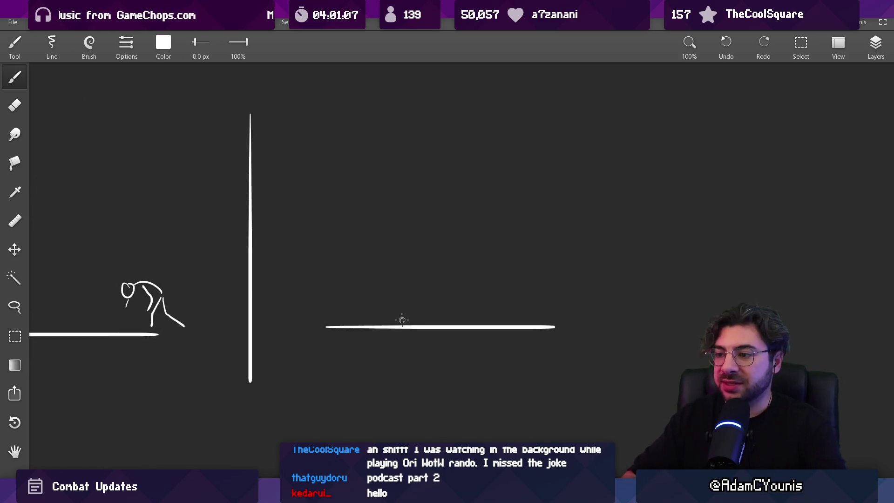
scroll(413, 290, up, 2)
drag(410, 290, 445, 262)
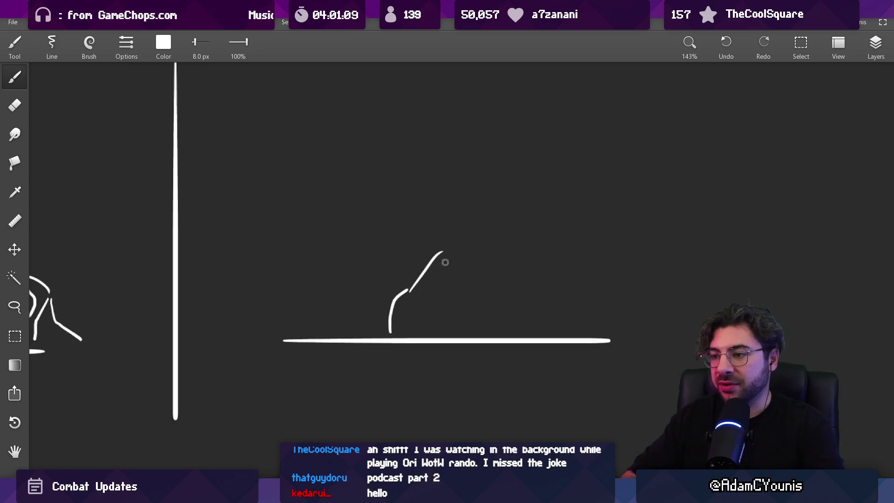
drag(411, 291, 441, 330)
mouse_move(429, 259)
mouse_down()
mouse_move(410, 245)
mouse_move(444, 236)
mouse_up()
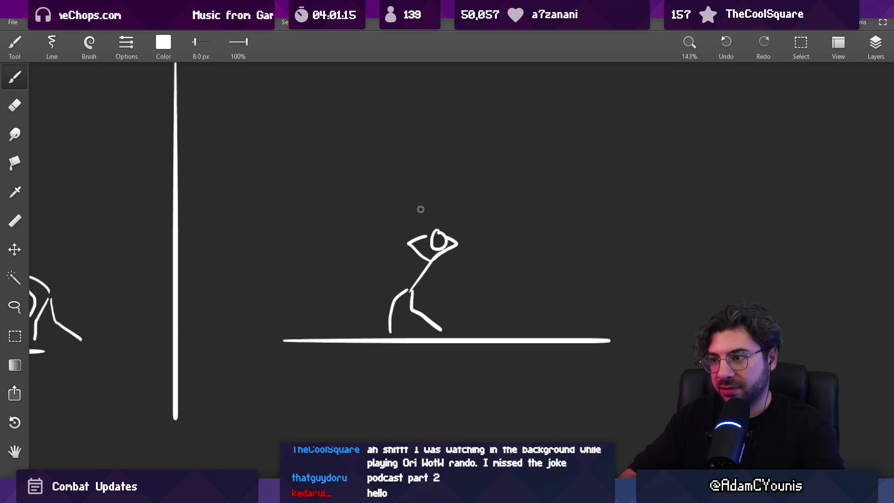
scroll(475, 241, down, 5)
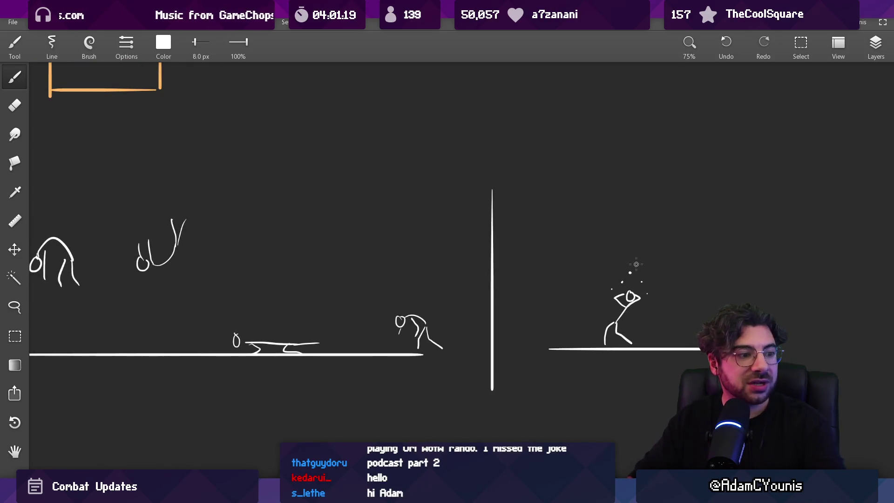
scroll(627, 254, down, 3)
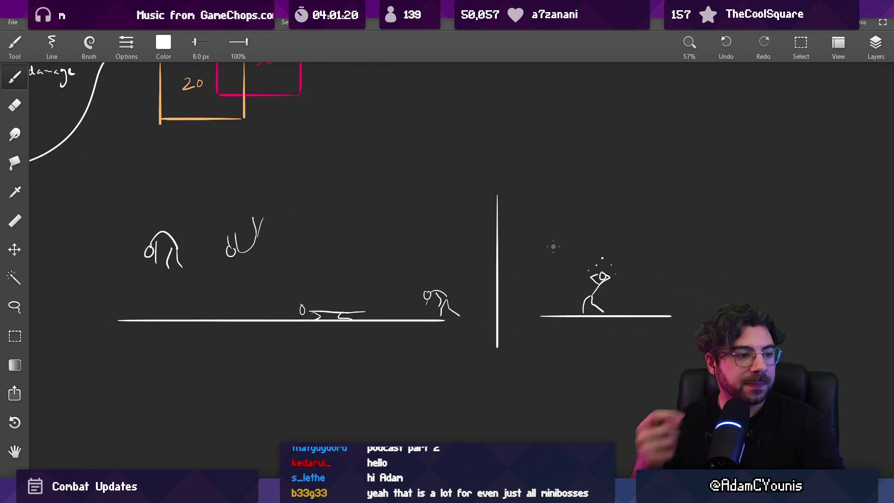
scroll(489, 262, up, 2)
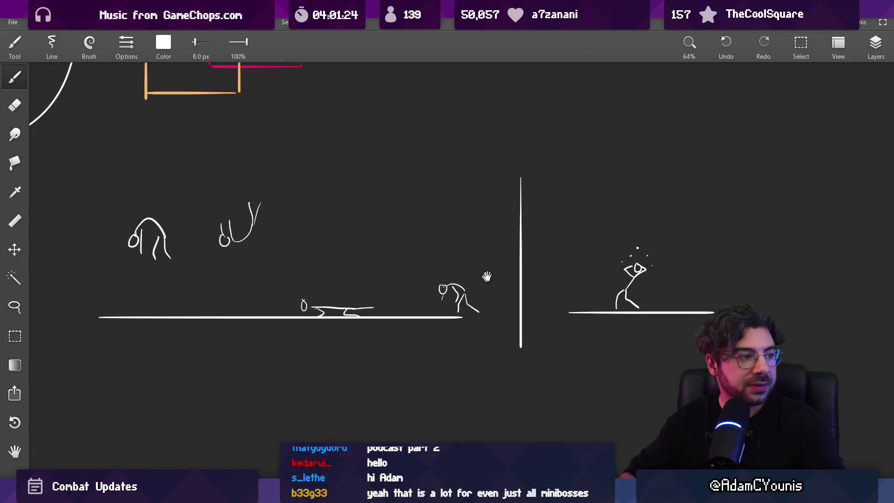
Step: Draw a dizzy swirl above the right figure's head
key(e)
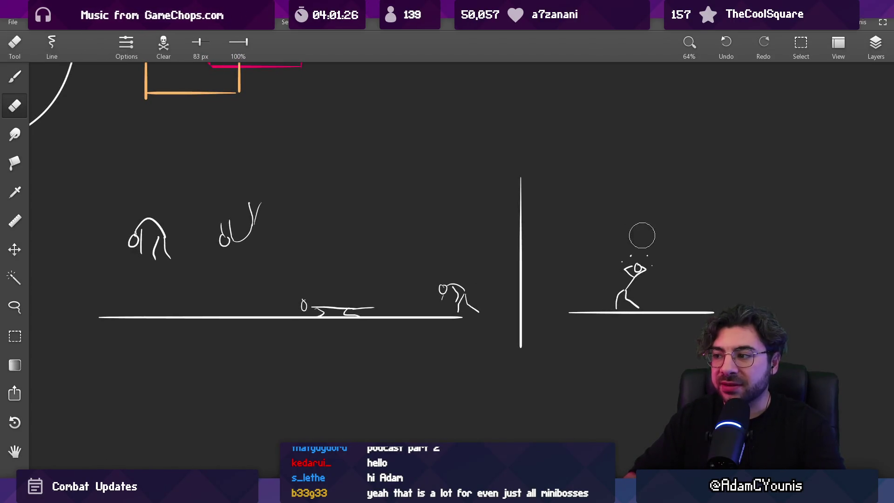
scroll(642, 224, up, 10)
key(b)
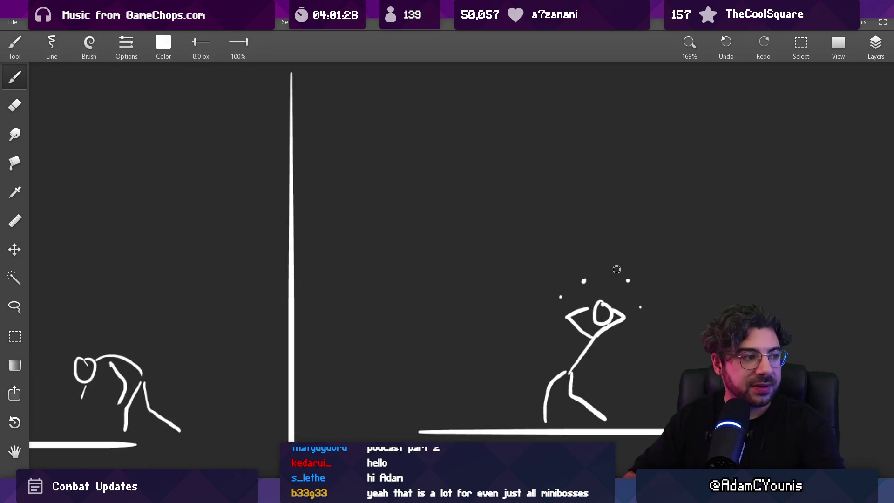
drag(596, 268, 610, 275)
Step: Try boxing in the two left figures, undoing each outline attempt
scroll(623, 239, down, 9)
mouse_move(581, 245)
mouse_down()
mouse_move(679, 239)
mouse_move(634, 212)
mouse_up()
drag(600, 161, 601, 164)
key(ctrl+z)
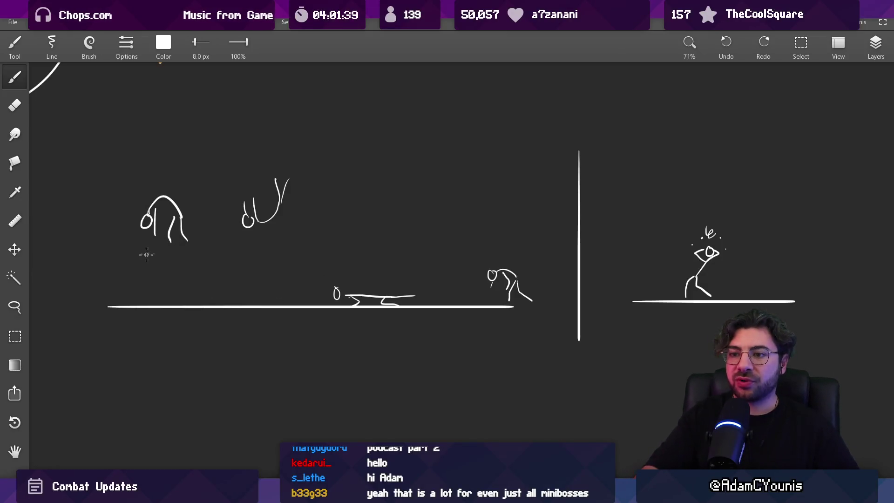
mouse_move(132, 259)
mouse_down()
mouse_move(310, 214)
mouse_move(148, 250)
mouse_up()
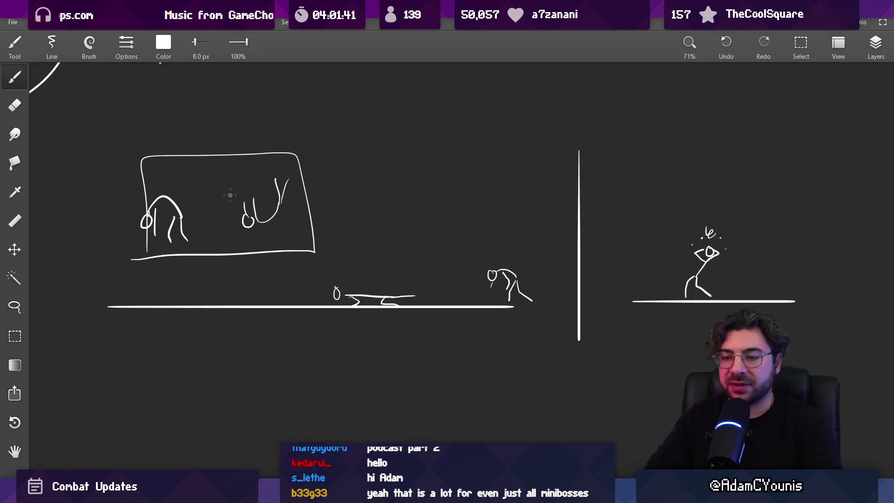
key(ctrl+z)
mouse_move(122, 184)
mouse_down()
mouse_move(294, 259)
mouse_move(303, 154)
mouse_up()
key(ctrl+z)
Step: Set the brush to 6.3 px and try circling each figure, undoing the circles
scroll(297, 211, right, 5)
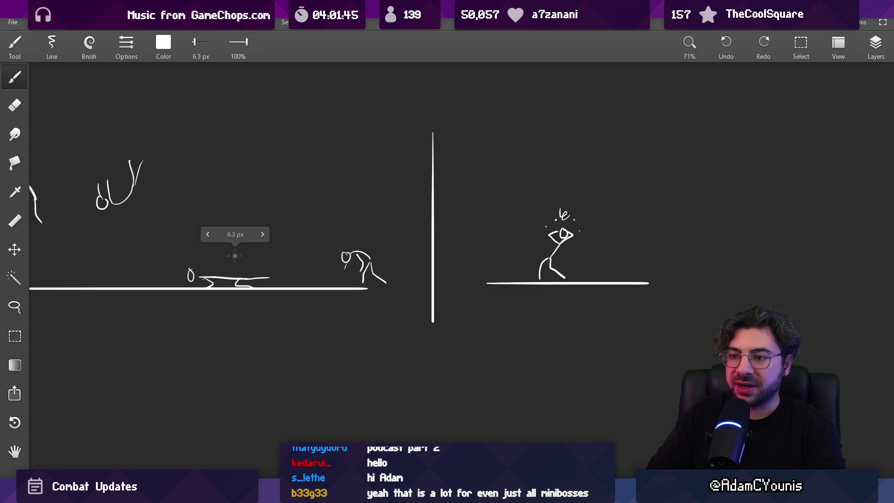
drag(232, 235, 257, 246)
key(ctrl+z)
drag(372, 242, 368, 306)
key(ctrl+z)
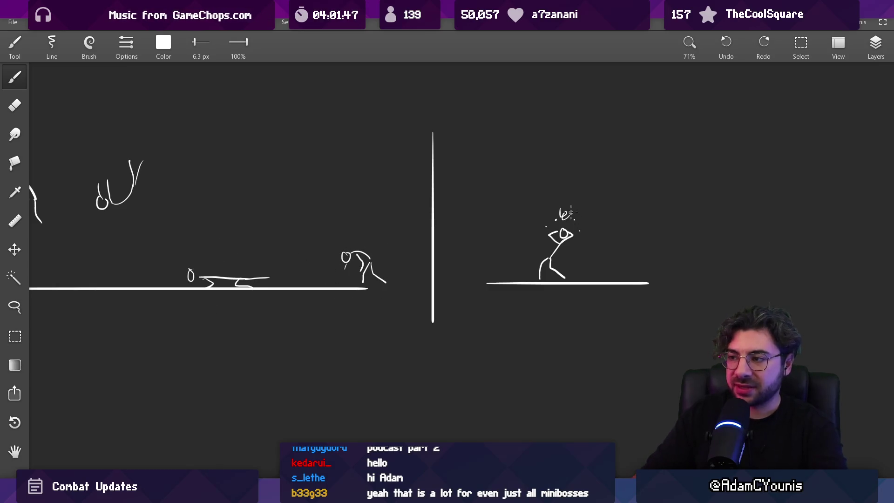
drag(571, 212, 506, 201)
key(ctrl+z)
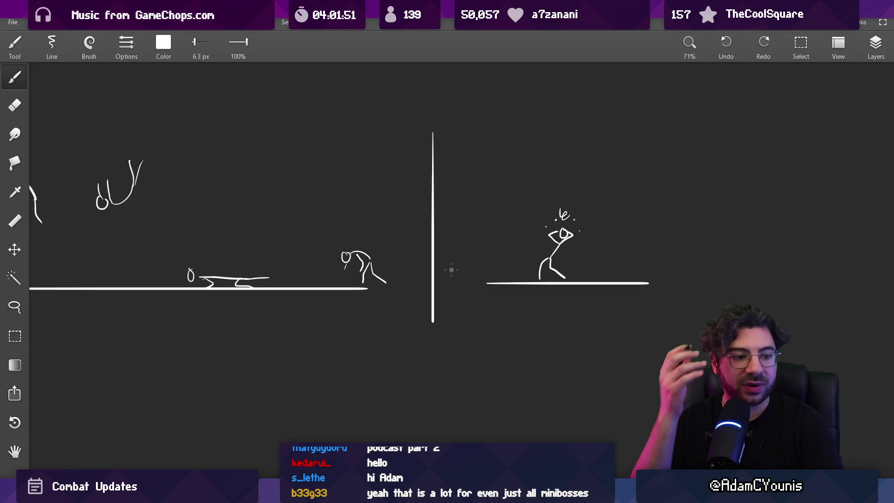
Step: Erase the top of the vertical divider line
scroll(451, 269, down, 2)
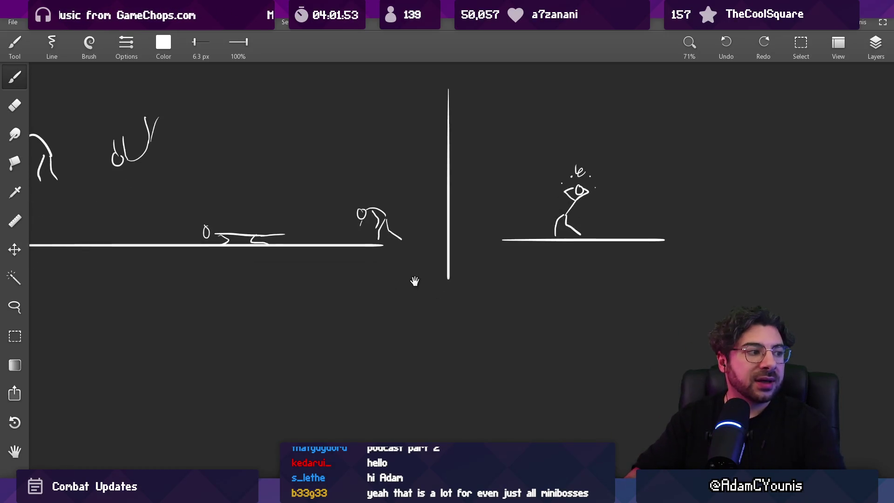
scroll(413, 279, up, 1)
key(e)
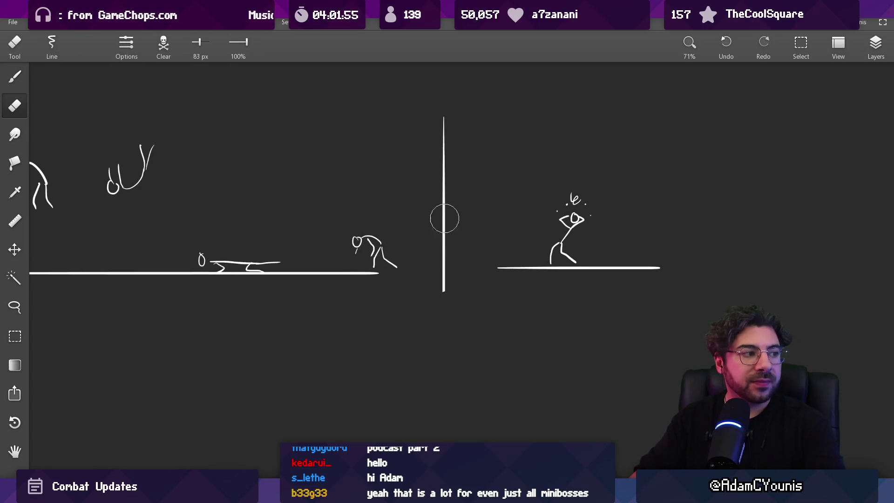
click(442, 122)
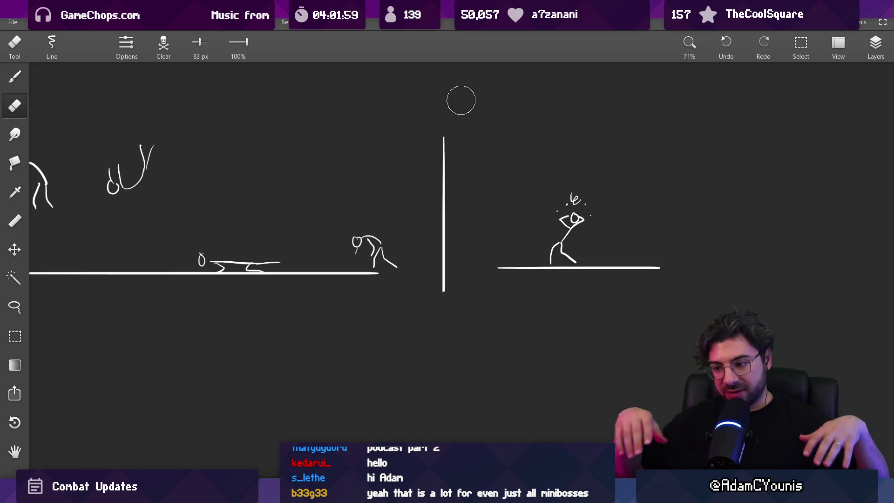
Step: Attempt a ground line below the sketches, undoing the wobbly stroke
scroll(383, 256, down, 3)
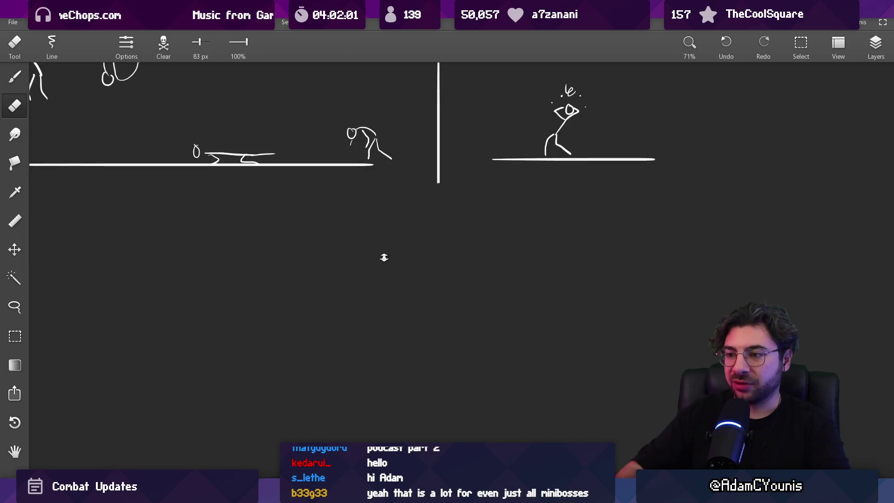
scroll(320, 329, up, 2)
key(b)
mouse_move(285, 366)
mouse_down()
mouse_move(501, 356)
mouse_move(295, 375)
mouse_move(599, 368)
mouse_up()
key(ctrl+z)
scroll(412, 329, up, 3)
drag(403, 312, 383, 311)
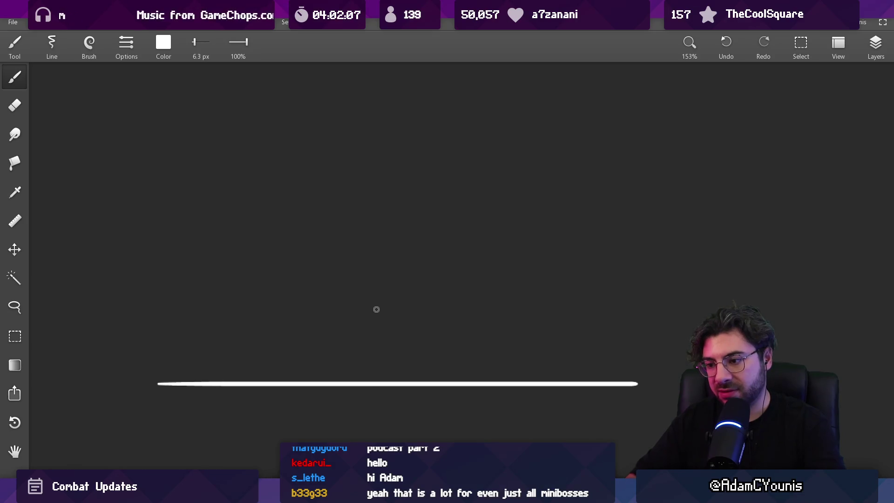
Step: Draw a tall vertical sword blade with a crossguard and grip above the ground line
drag(330, 136, 336, 298)
key(ctrl+z)
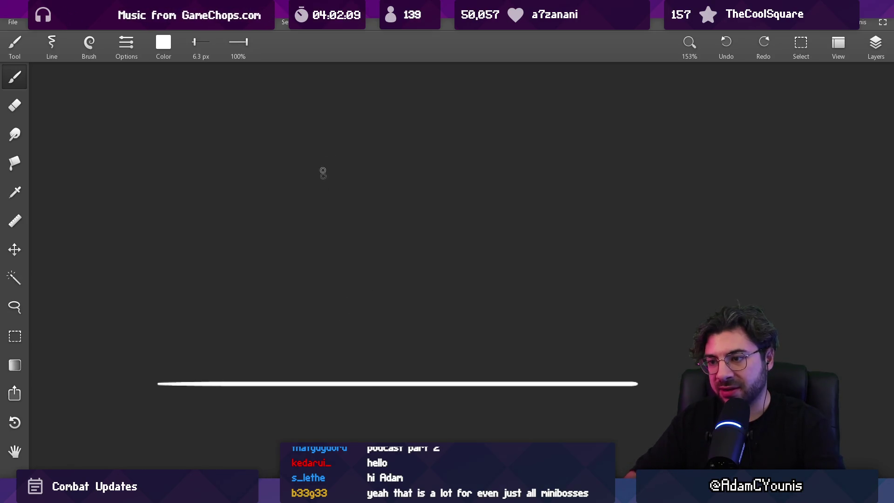
drag(325, 130, 326, 305)
key(ctrl+z)
drag(314, 273, 338, 279)
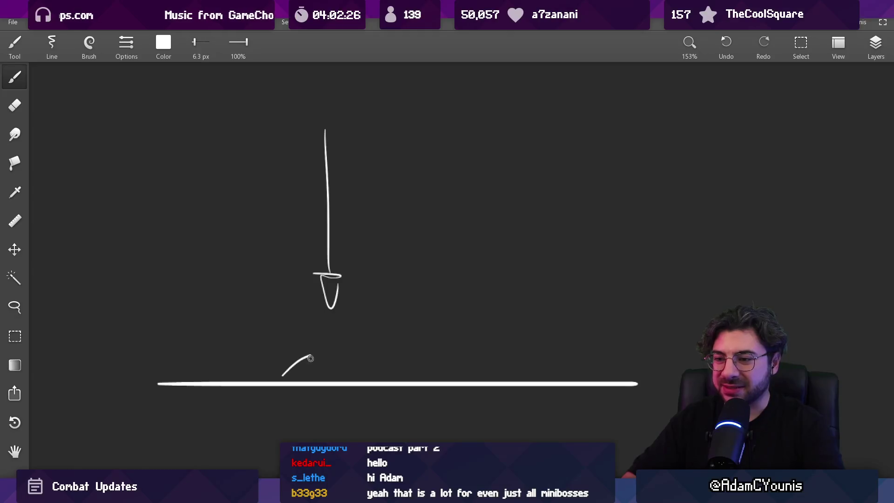
key(ctrl+z)
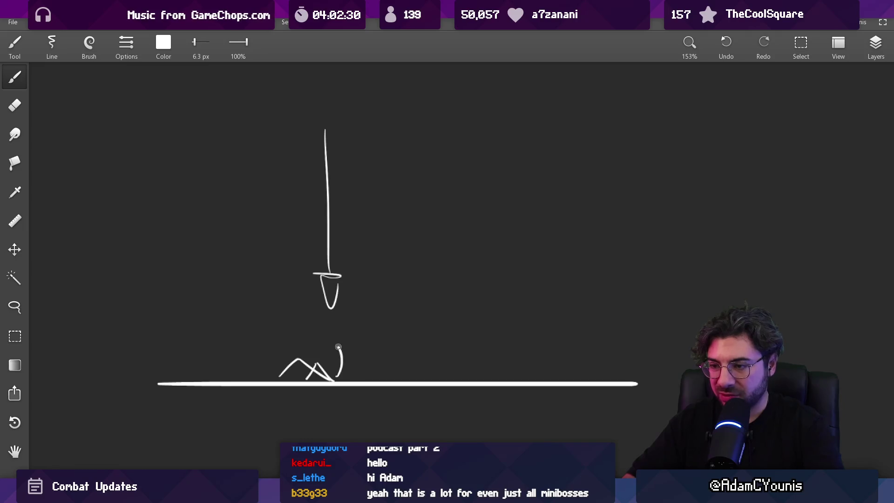
Step: Sketch the slumped figure's head, raised arm and bent leg under the sword
drag(334, 344, 346, 337)
key(ctrl+z)
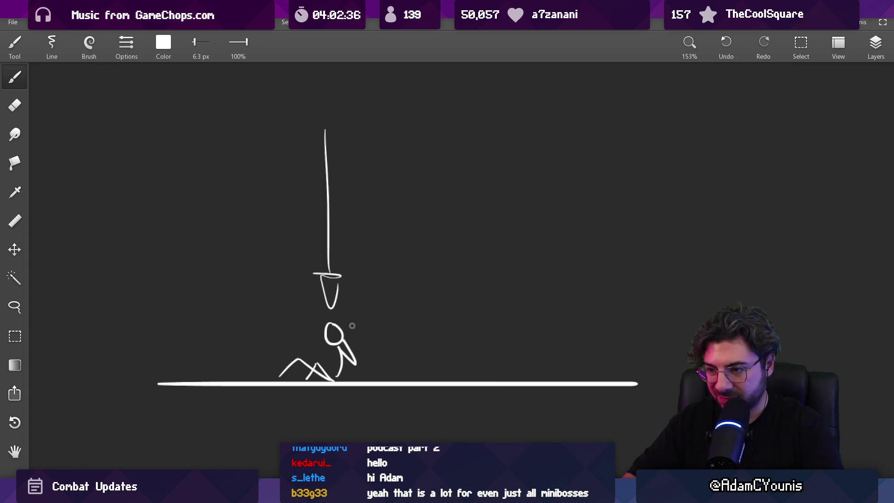
key(ctrl+z)
drag(339, 329, 345, 344)
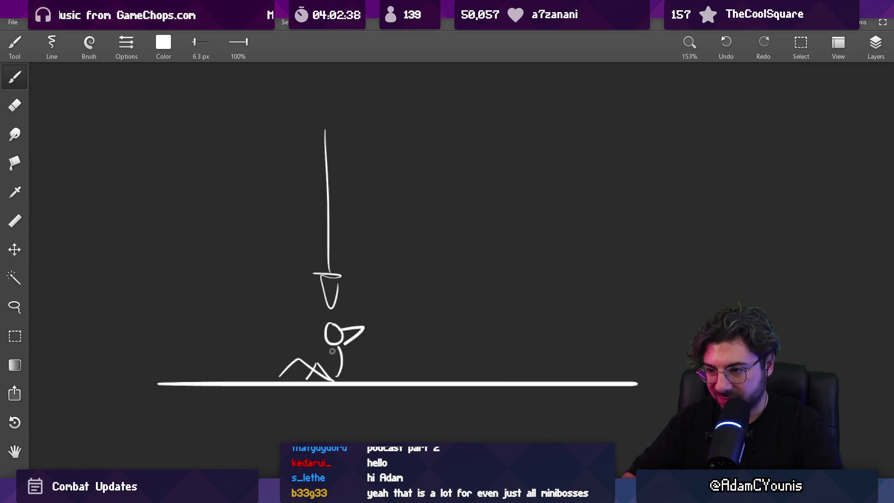
key(ctrl+z)
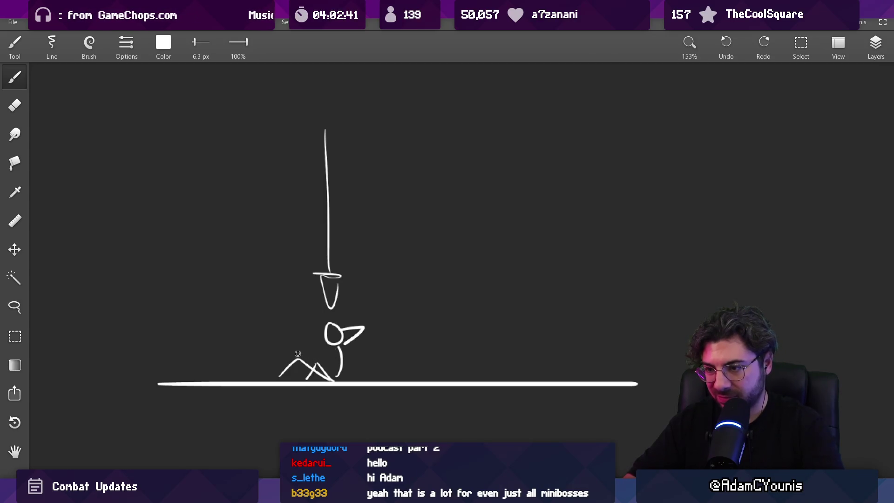
key(ctrl+z)
drag(293, 353, 332, 360)
scroll(372, 270, up, 2)
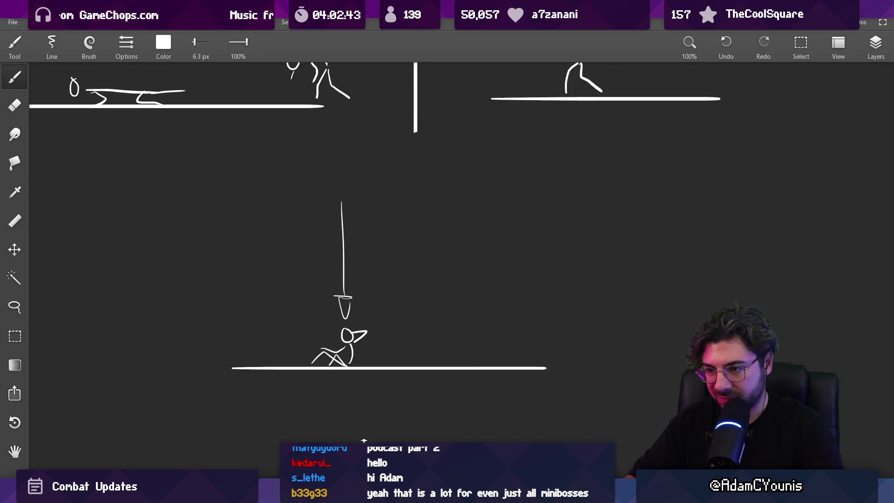
Step: Sketch a triangle-shaped figure's legs and torso right of the sword scene
scroll(355, 347, up, 1)
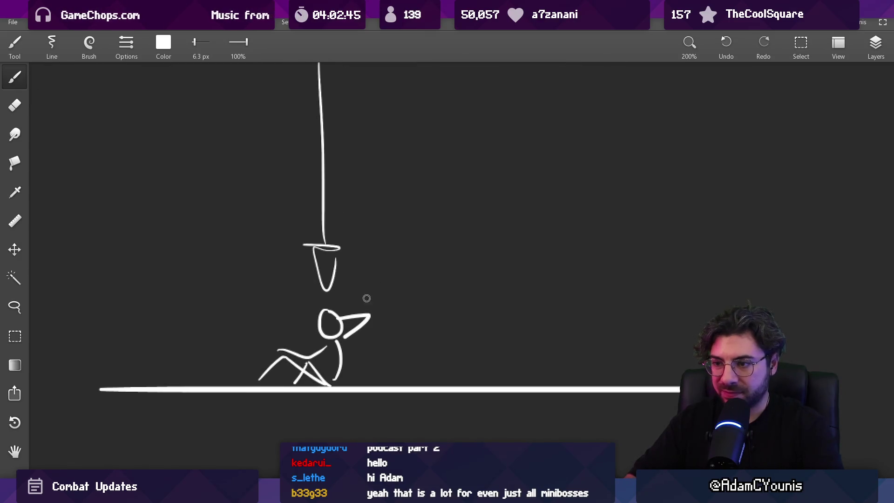
scroll(305, 306, down, 7)
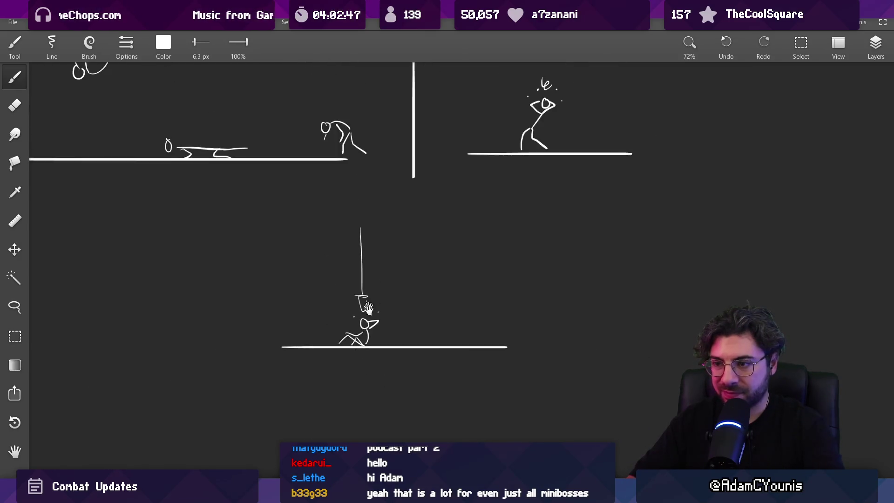
scroll(382, 326, down, 2)
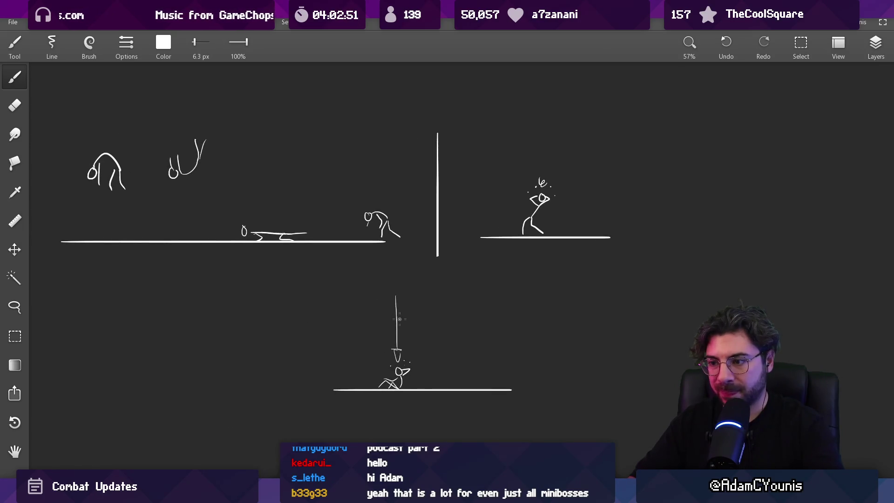
drag(405, 322, 389, 324)
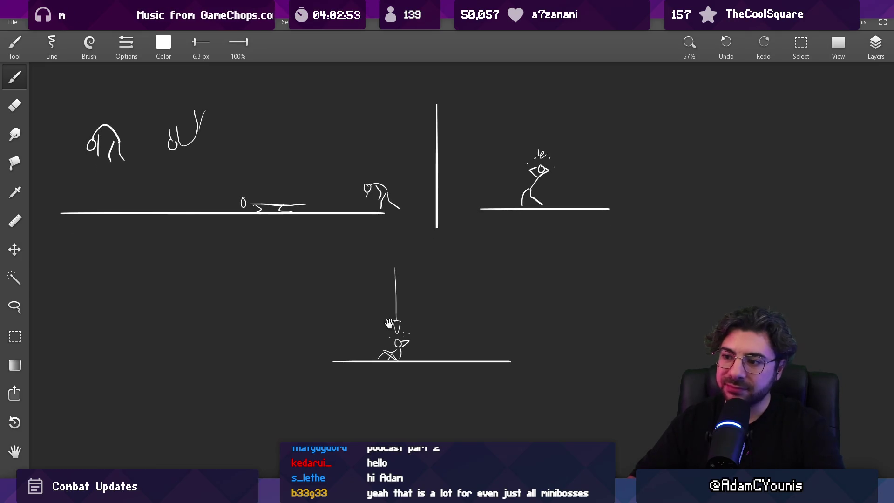
scroll(414, 320, up, 7)
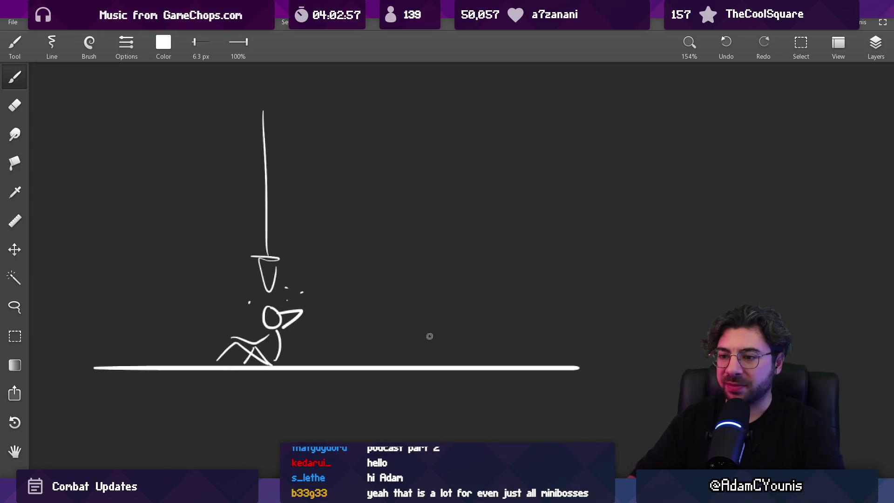
key(ctrl+z)
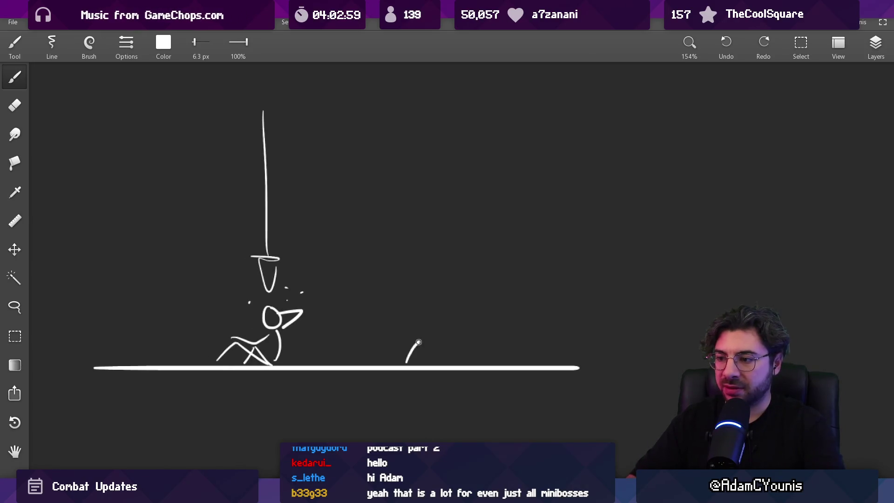
drag(411, 345, 443, 305)
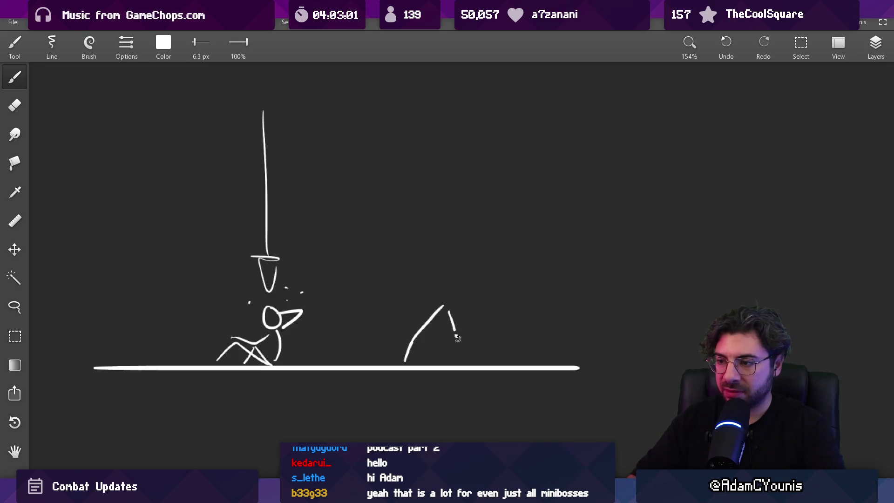
drag(457, 338, 485, 357)
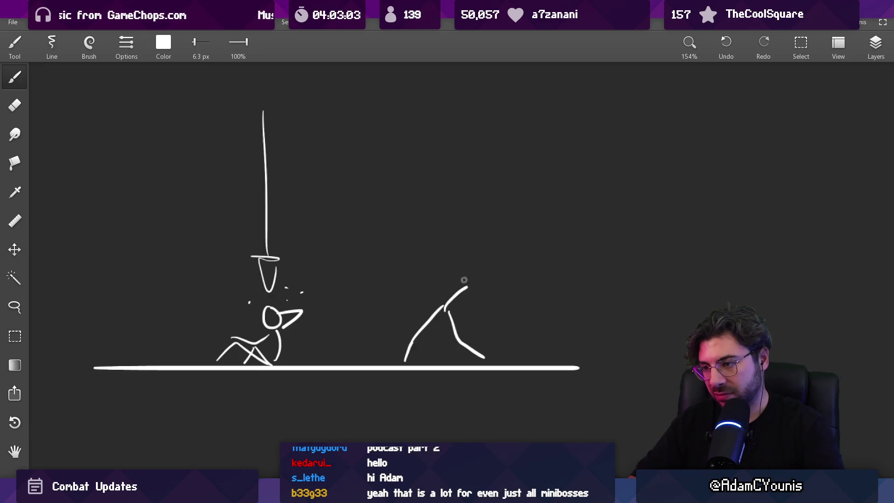
key(ctrl+z)
drag(444, 308, 452, 279)
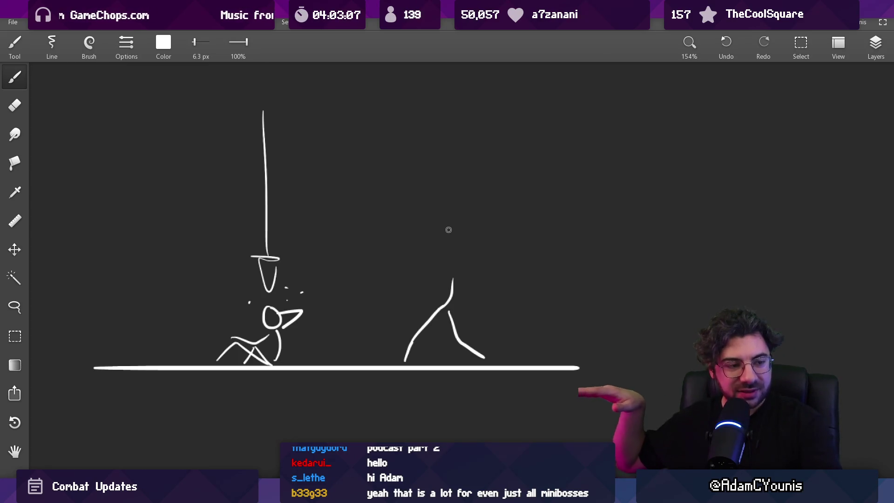
Step: Erase the triangle figure, leaving only the fallen figure under the sword, then return to Unity
key(e)
key(ctrl+z)
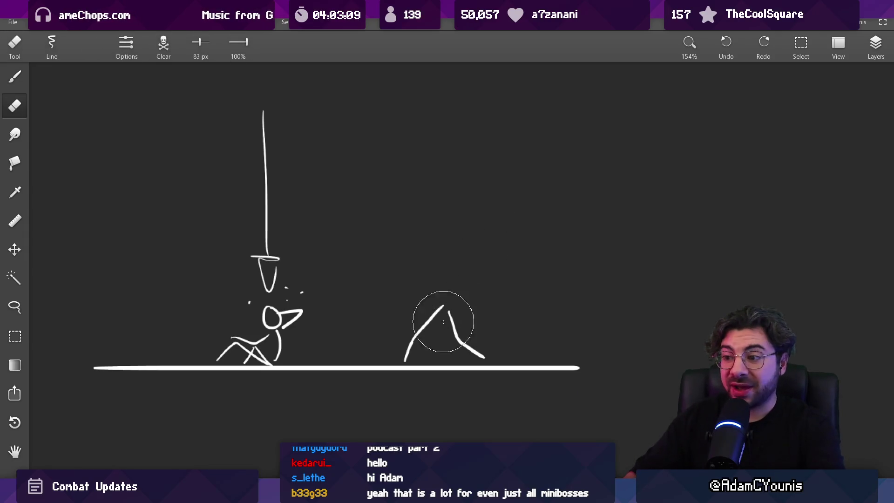
mouse_move(443, 322)
mouse_down()
mouse_move(411, 326)
mouse_move(459, 323)
mouse_up()
scroll(466, 350, down, 3)
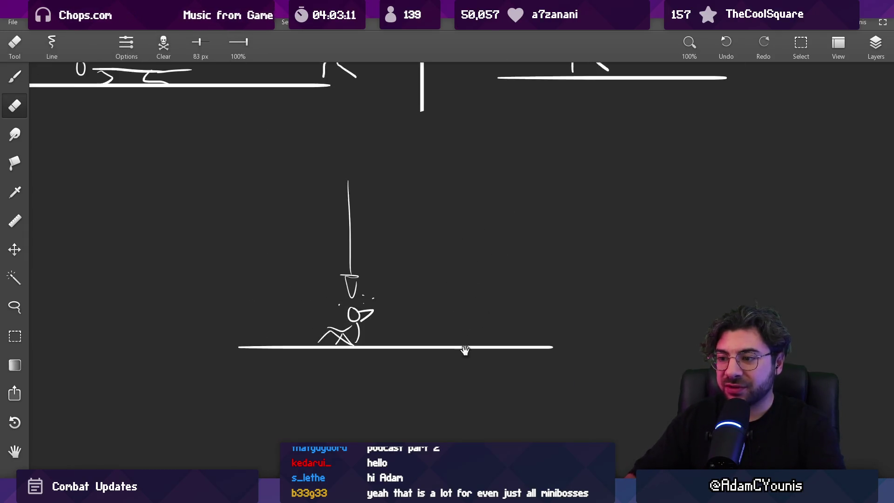
scroll(465, 350, up, 5)
key(b)
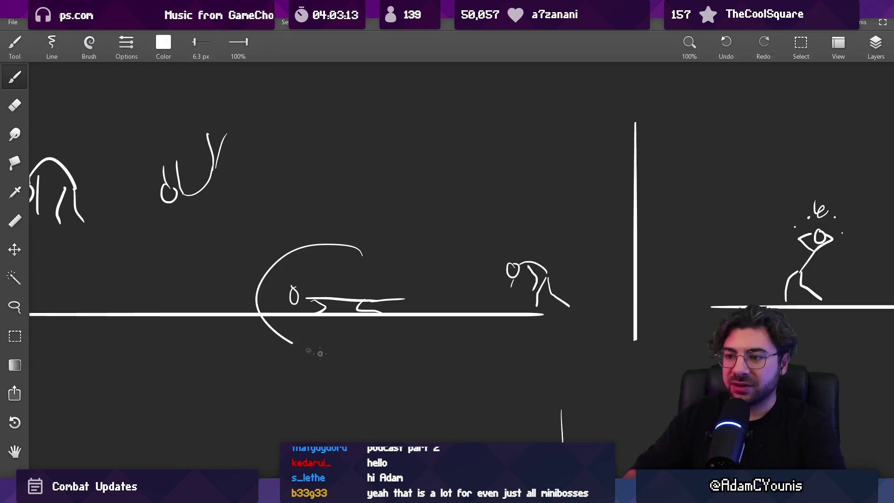
drag(320, 353, 344, 257)
key(ctrl+z)
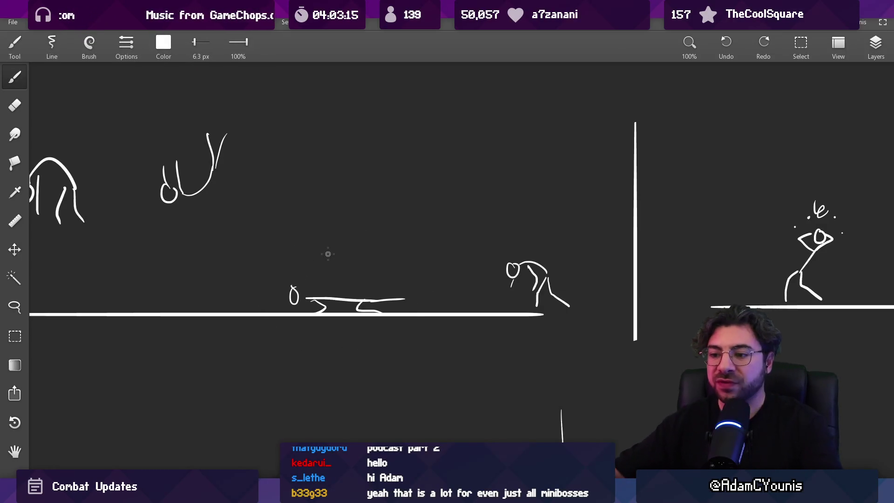
key(alt+Tab)
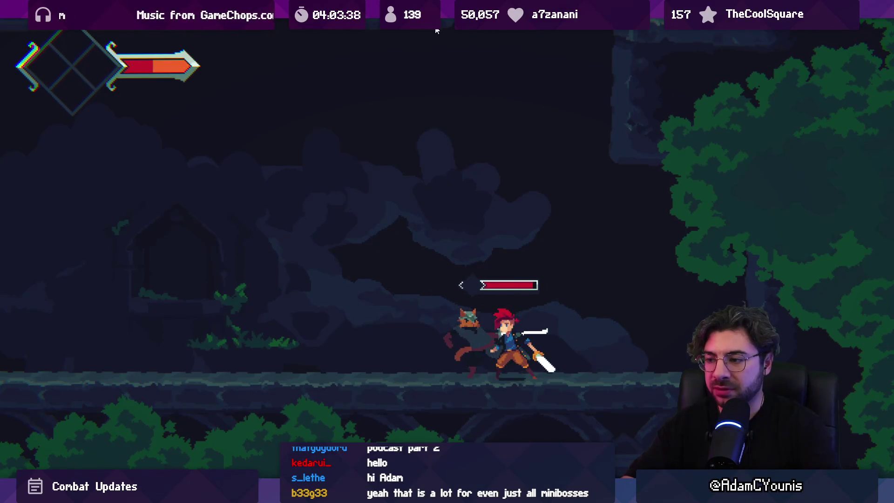
Step: Dash left and slash the fox enemy, exit full-screen, and return to the sword sketch
key(Left)
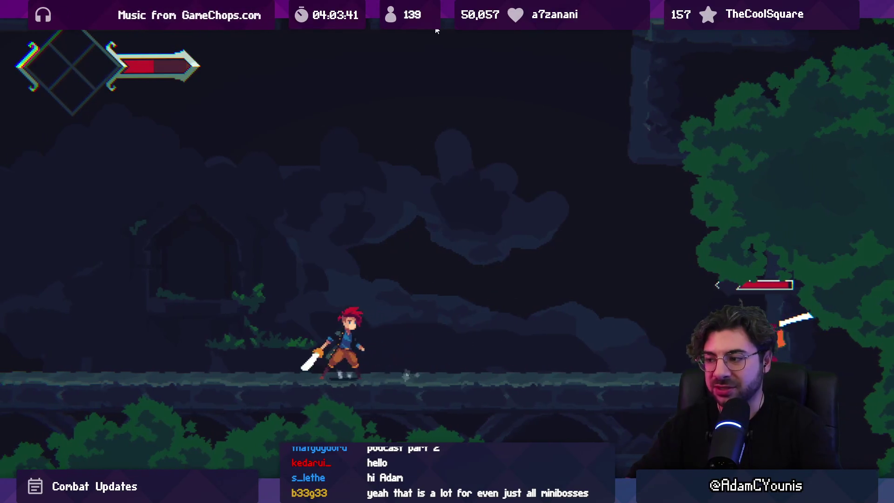
key(x)
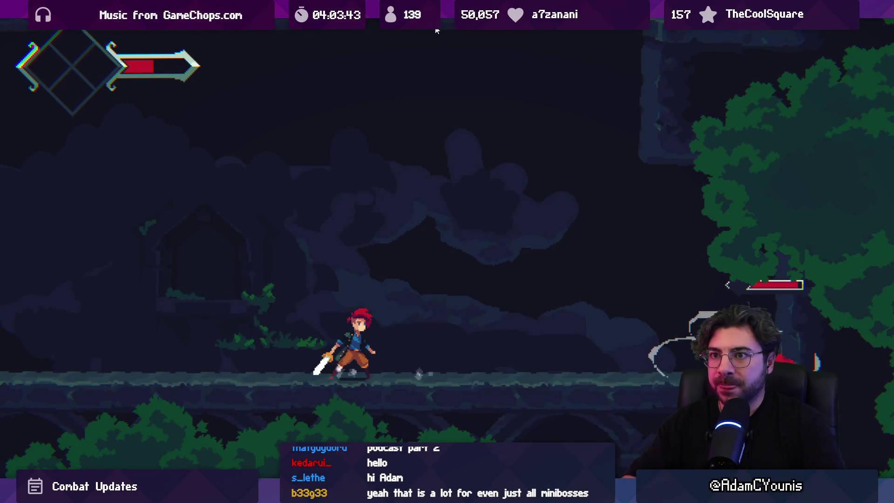
key(ctrl+shift+p)
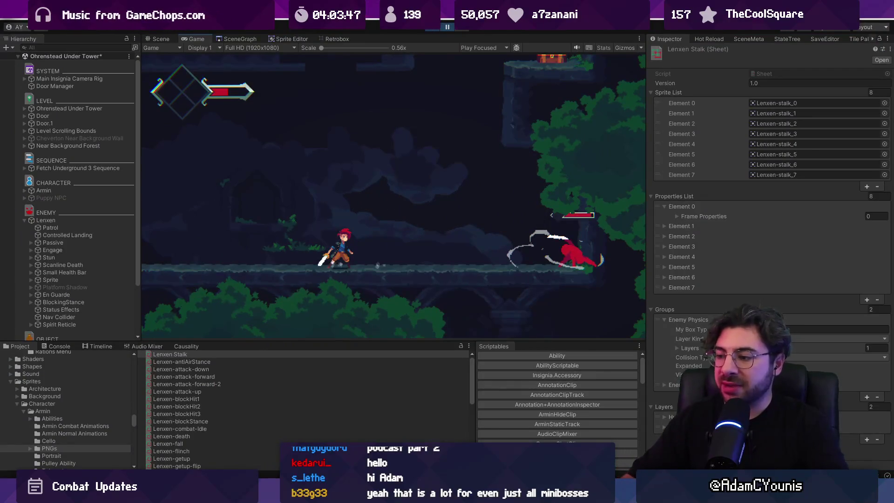
key(alt+Tab)
drag(542, 378, 349, 188)
Step: Sketch the new figure's two legs beside the fallen one, joined by an arched hip line
scroll(362, 256, down, 2)
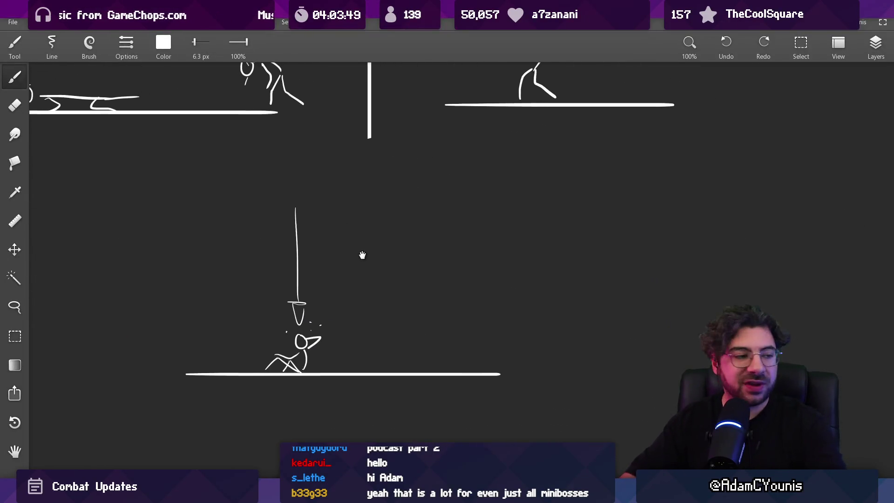
scroll(402, 298, down, 2)
mouse_move(369, 307)
mouse_down()
mouse_move(460, 321)
mouse_move(363, 307)
mouse_up()
key(ctrl+z)
scroll(393, 244, down, 2)
drag(393, 244, 446, 370)
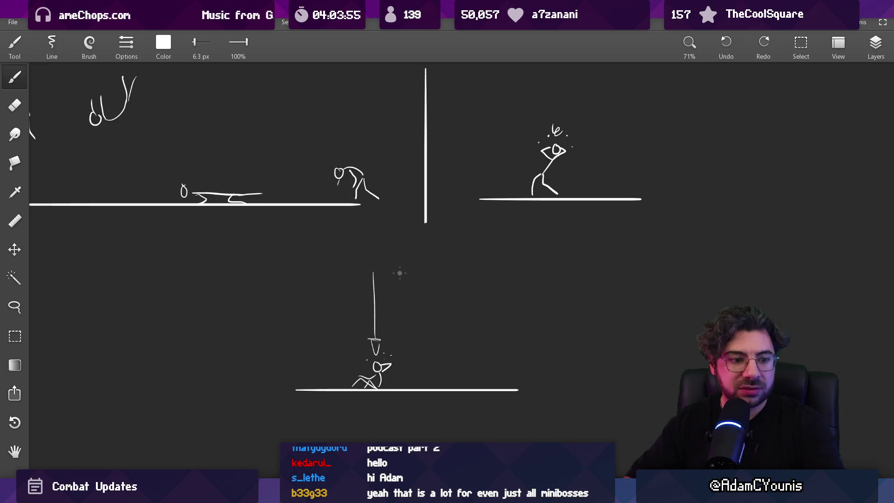
scroll(400, 273, up, 5)
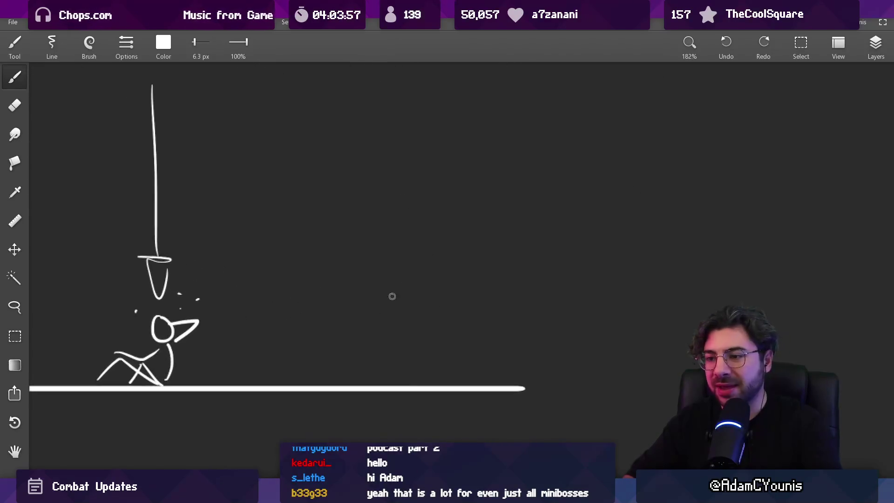
drag(335, 379, 362, 350)
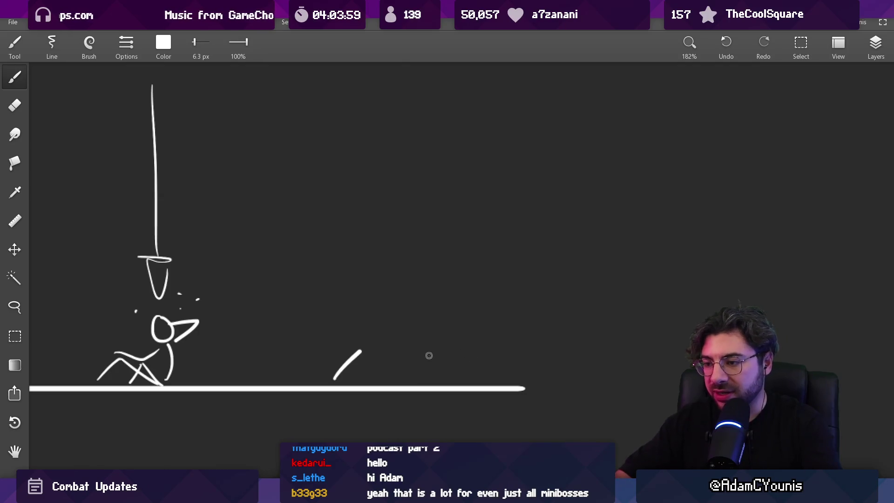
drag(428, 355, 469, 381)
drag(361, 351, 390, 324)
key(ctrl+z)
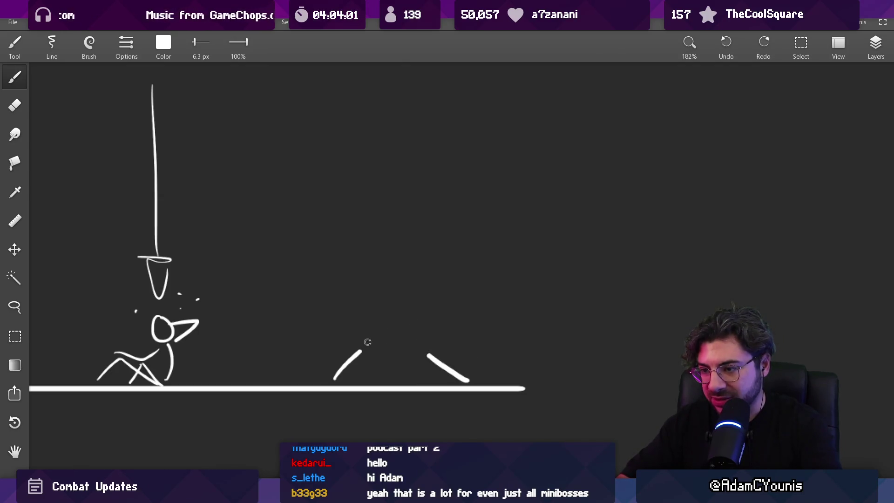
mouse_move(361, 350)
mouse_down()
mouse_move(393, 333)
mouse_move(428, 355)
mouse_up()
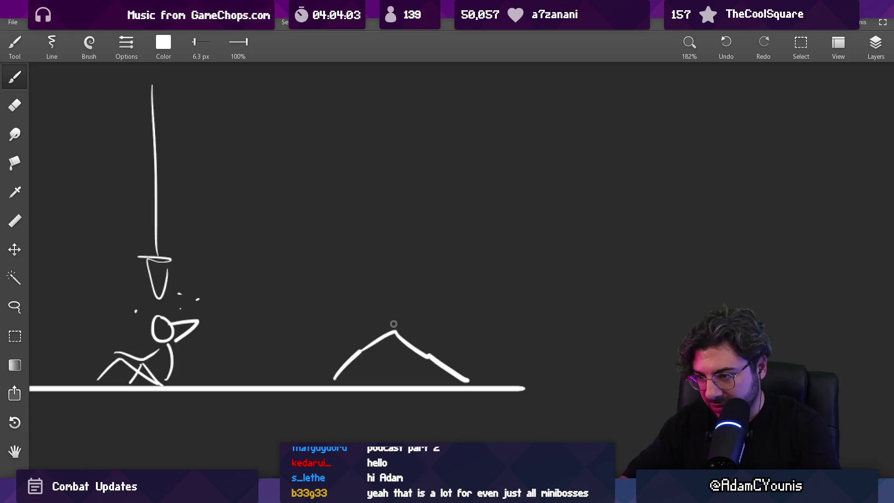
Step: Add a short torso line rising from the hips
drag(394, 326, 335, 305)
key(ctrl+z)
key(ctrl+z)
key(ctrl+y)
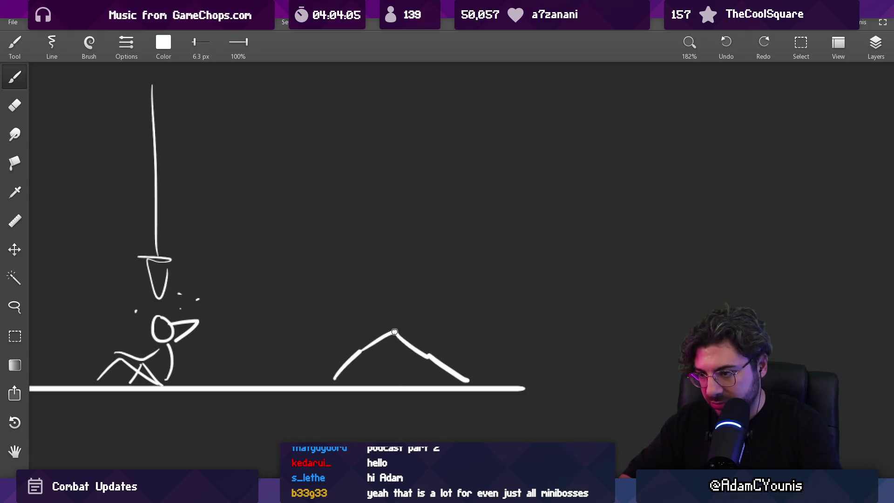
drag(394, 332, 410, 298)
key(ctrl+z)
drag(394, 331, 395, 295)
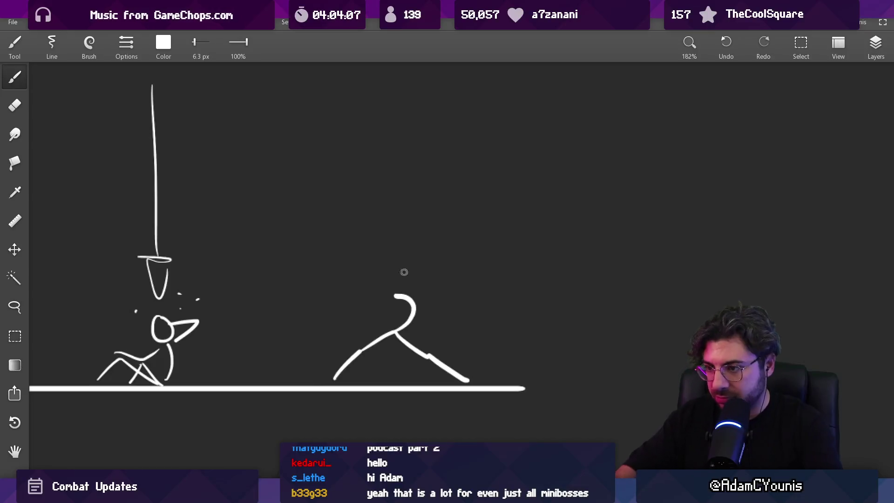
key(ctrl+z)
drag(395, 329, 410, 299)
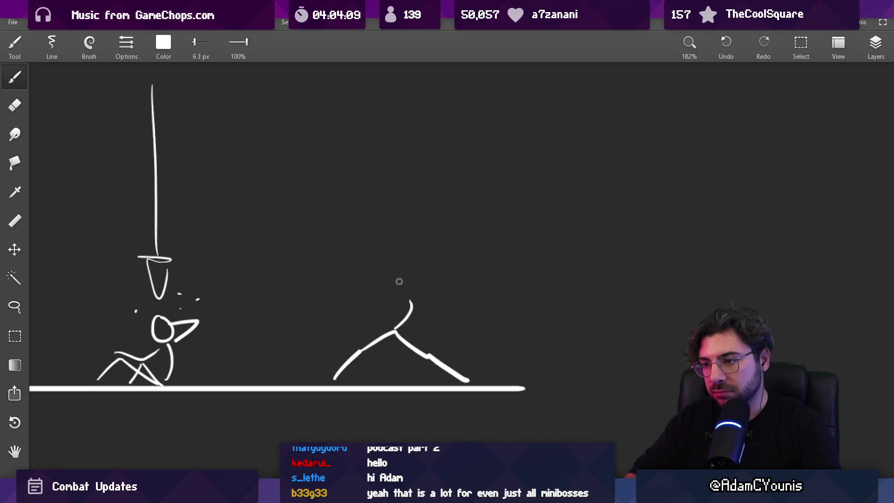
Step: Draw a hanging right arm and a raised arm, then erase part of the right leg with a smaller eraser
drag(422, 296, 452, 334)
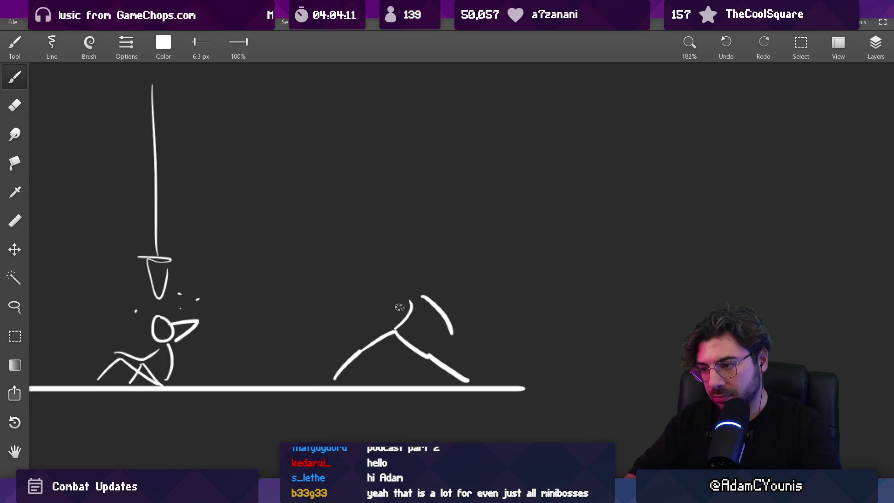
mouse_move(364, 325)
mouse_down()
mouse_move(405, 289)
mouse_move(419, 289)
mouse_move(421, 273)
mouse_up()
key(ctrl+z)
key(e)
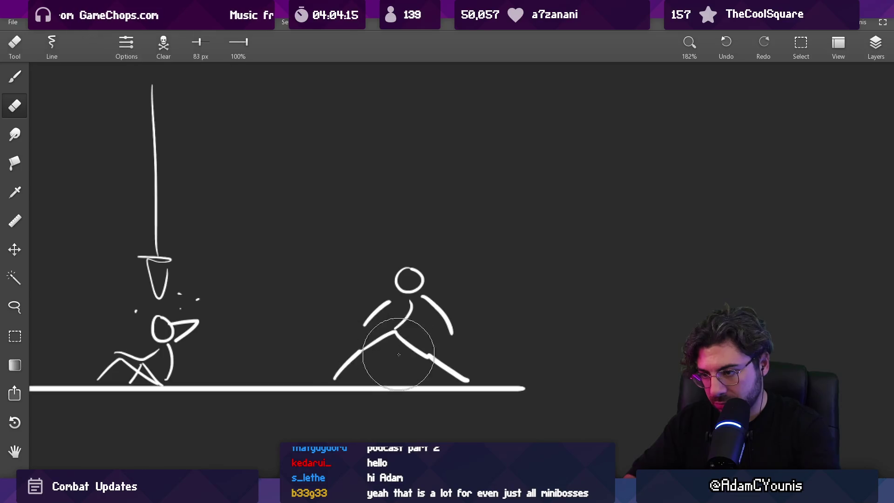
key(bracketleft)
key(bracketleft)
key(bracketleft)
drag(399, 337, 465, 381)
key(b)
key(e)
key(b)
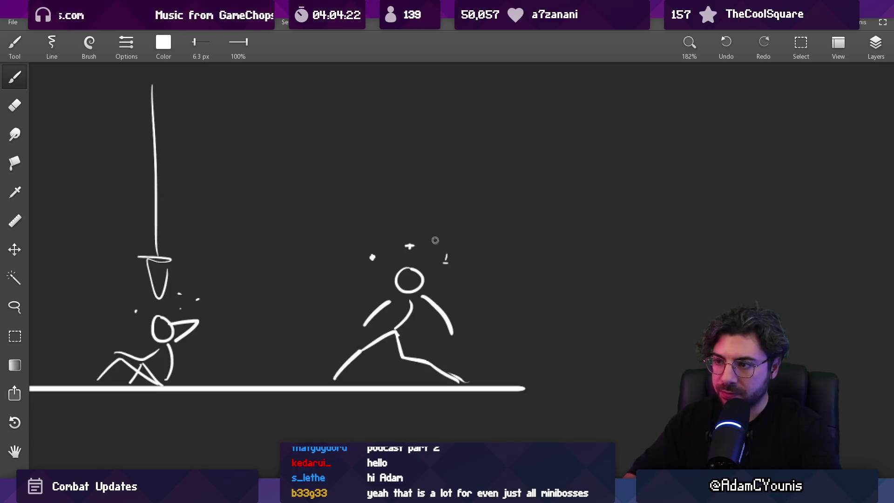
Step: Erase a stray mark and the raised arm's tip, then redraw that arm bent up to the head
key(e)
click(445, 263)
key(b)
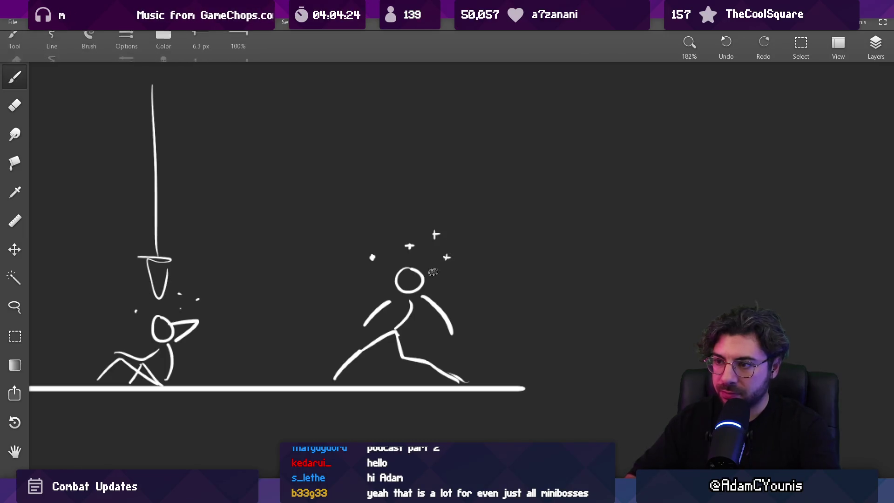
key(e)
drag(391, 301, 364, 325)
key(b)
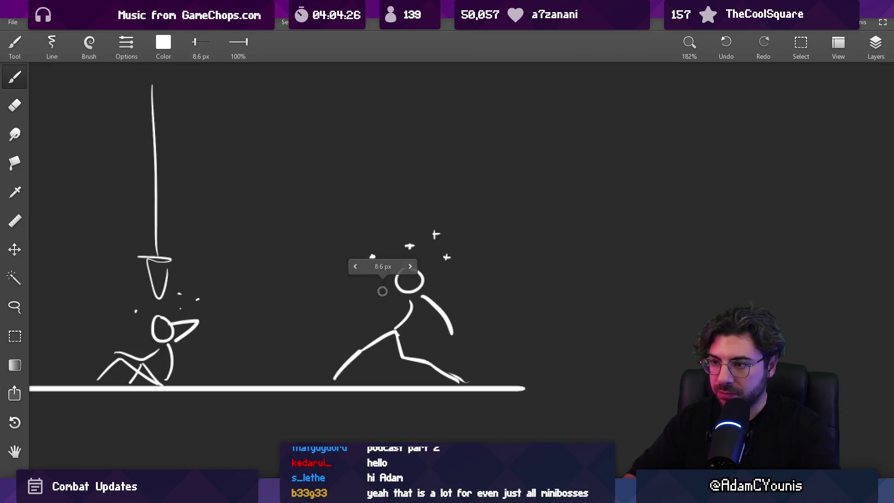
mouse_move(390, 282)
mouse_down()
mouse_move(374, 300)
mouse_move(407, 302)
mouse_up()
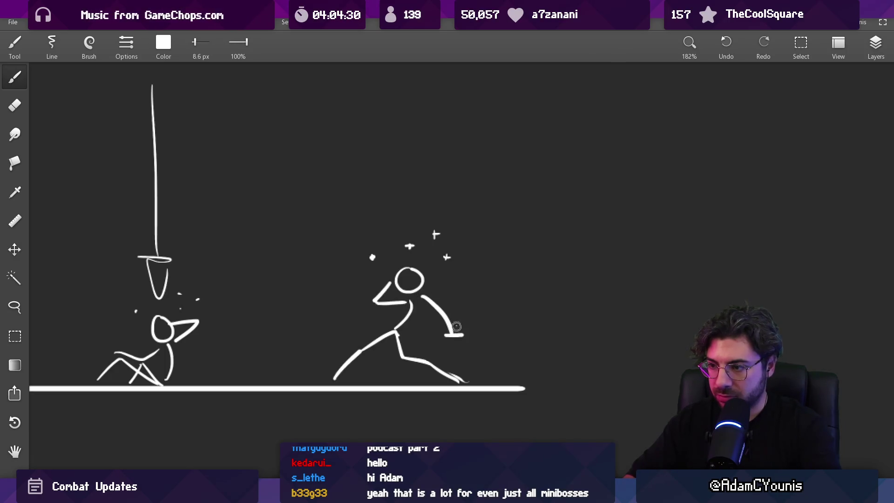
Step: Draw the sword running from the hand into the ground, then center both figures in view
drag(457, 326, 455, 391)
key(ctrl+z)
drag(454, 330, 447, 405)
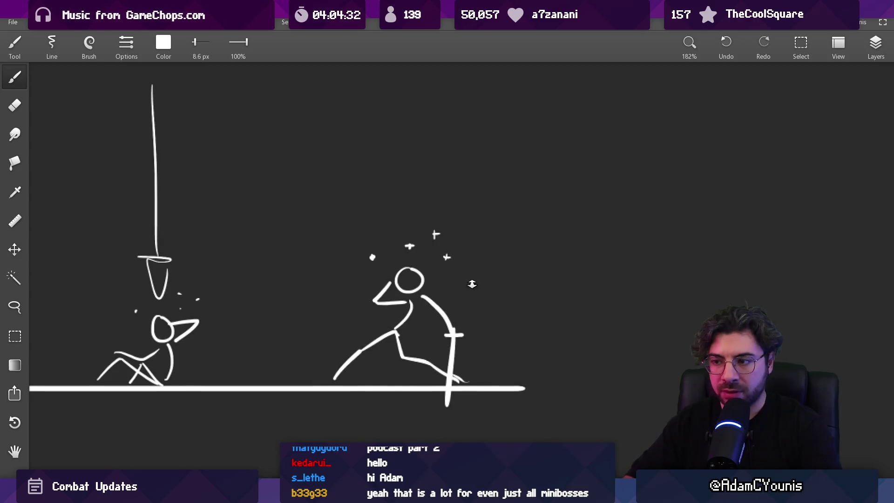
scroll(471, 283, down, 3)
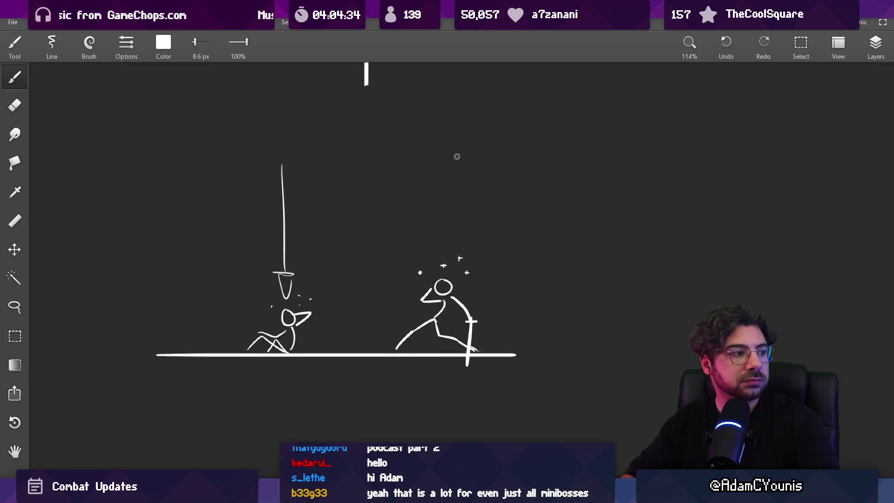
scroll(452, 180, up, 2)
scroll(462, 280, down, 3)
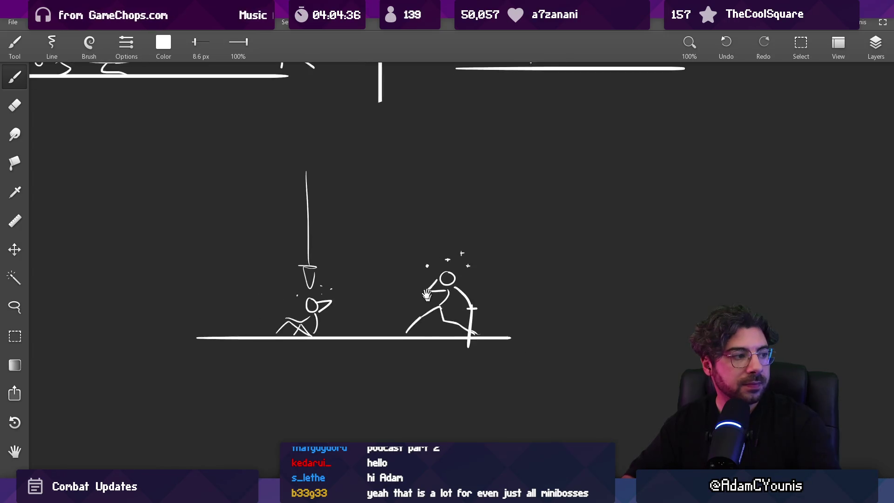
mouse_move(462, 280)
mouse_down()
mouse_move(445, 296)
mouse_move(425, 295)
mouse_move(428, 285)
mouse_move(457, 334)
mouse_move(439, 265)
mouse_move(395, 370)
mouse_move(467, 388)
mouse_move(489, 359)
mouse_move(465, 284)
mouse_move(634, 329)
mouse_up()
key(l)
Step: Lasso the dazed sword figure, move a copy up-left onto open canvas, and deselect
drag(570, 370, 263, 272)
scroll(263, 272, down, 3)
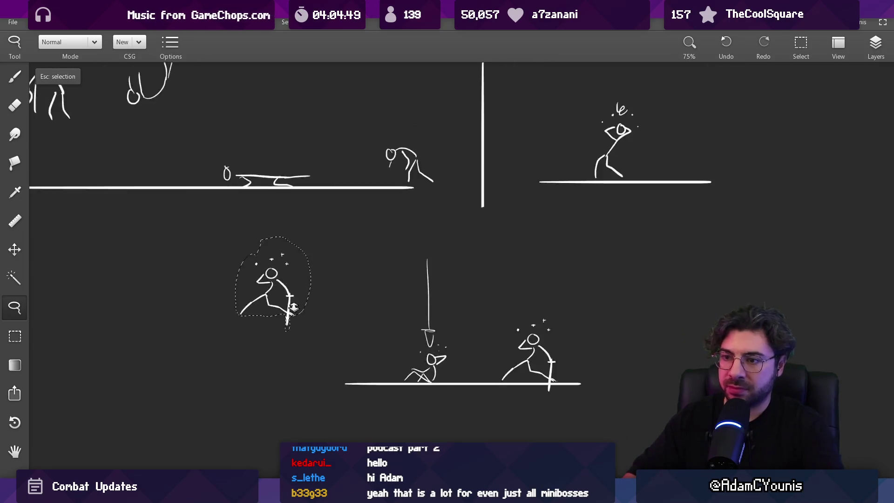
key(Escape)
scroll(395, 316, up, 5)
key(e)
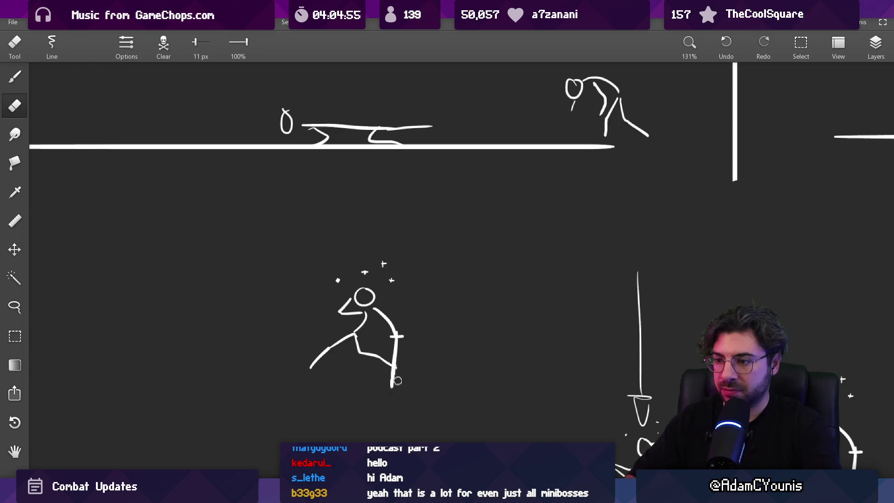
scroll(454, 324, down, 3)
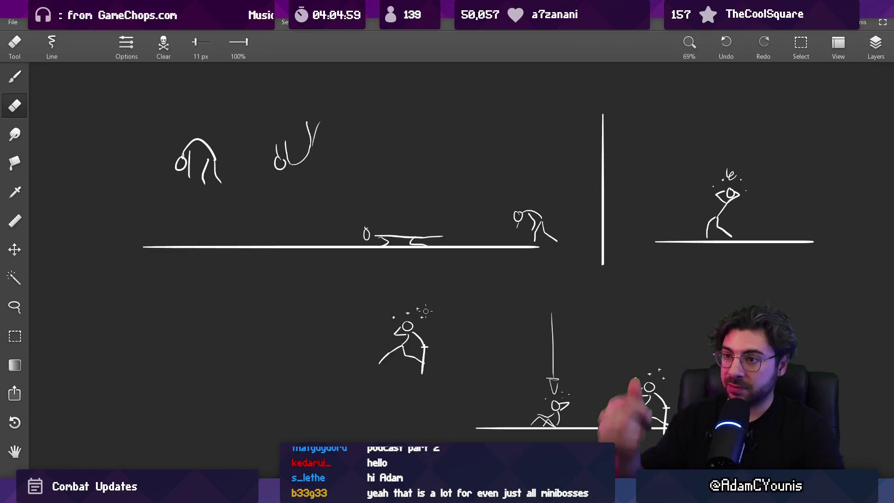
scroll(432, 312, up, 5)
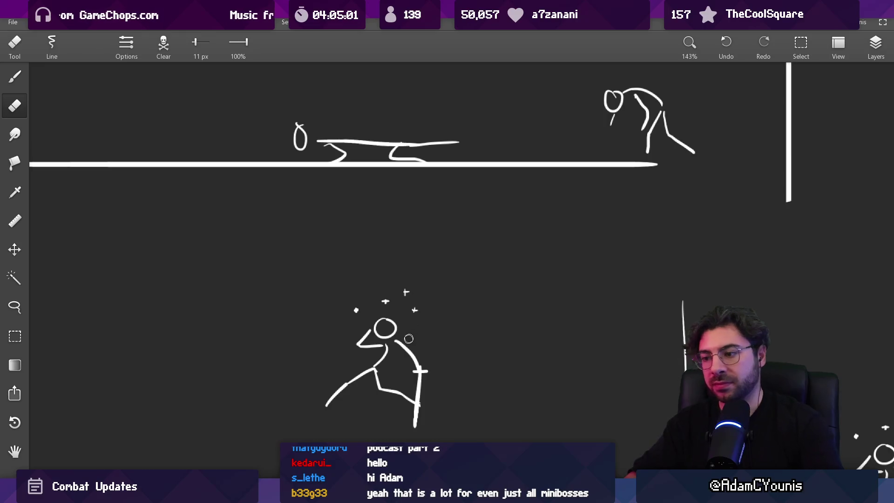
scroll(421, 367, down, 1)
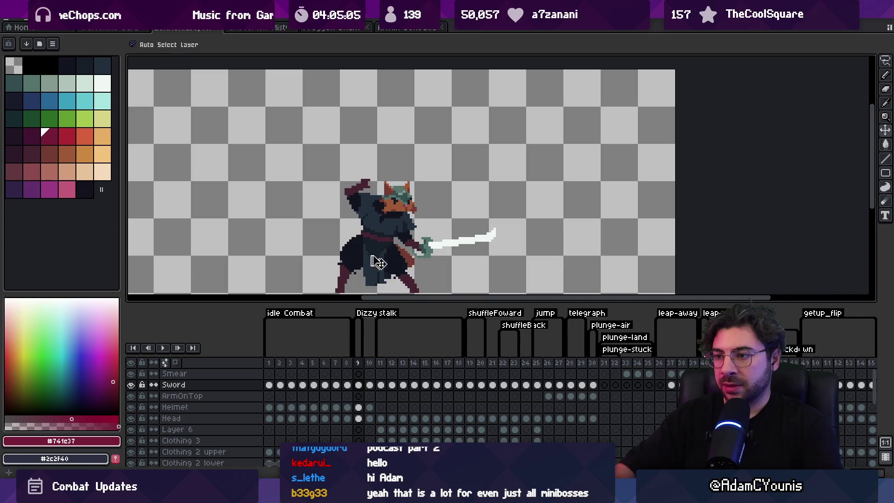
drag(419, 237, 423, 183)
key(b)
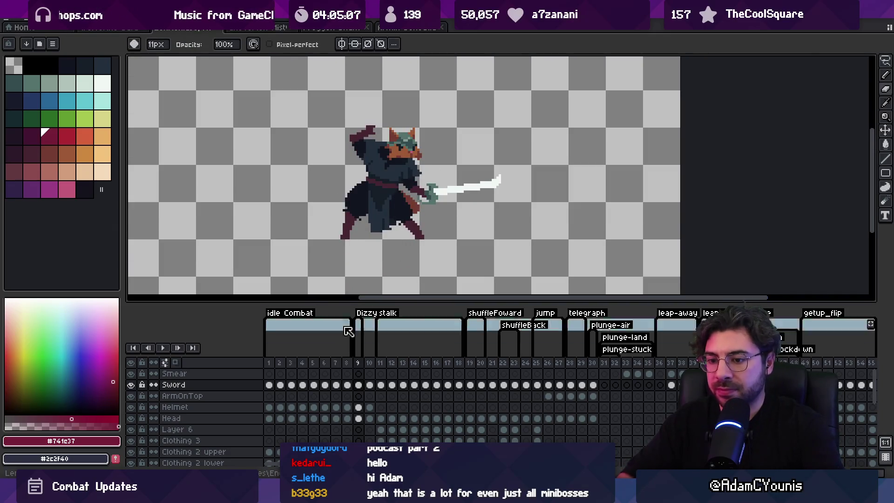
click(358, 419)
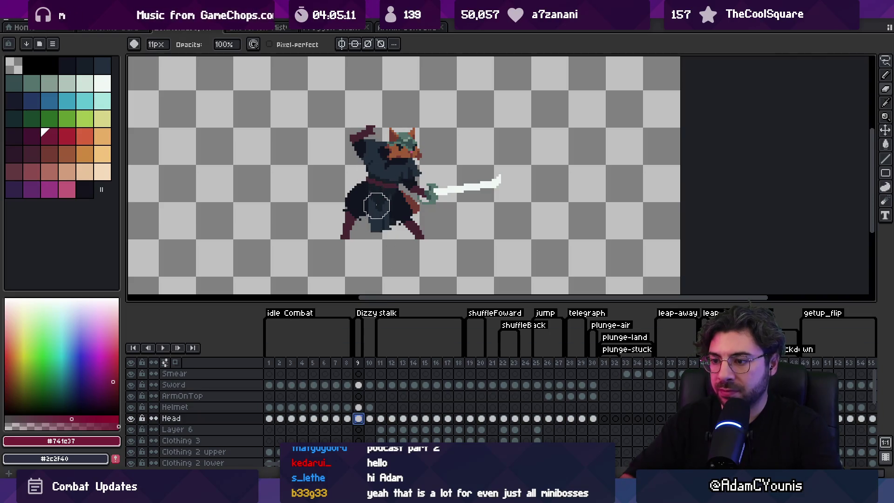
key(m)
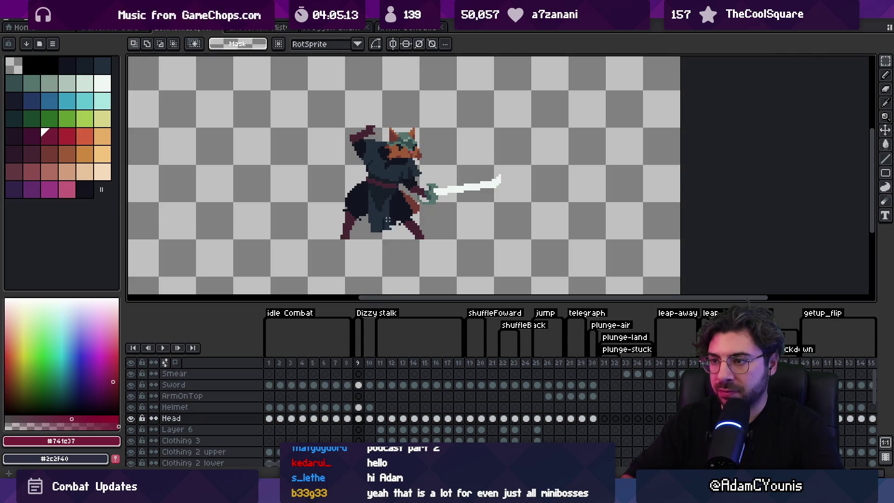
key(v)
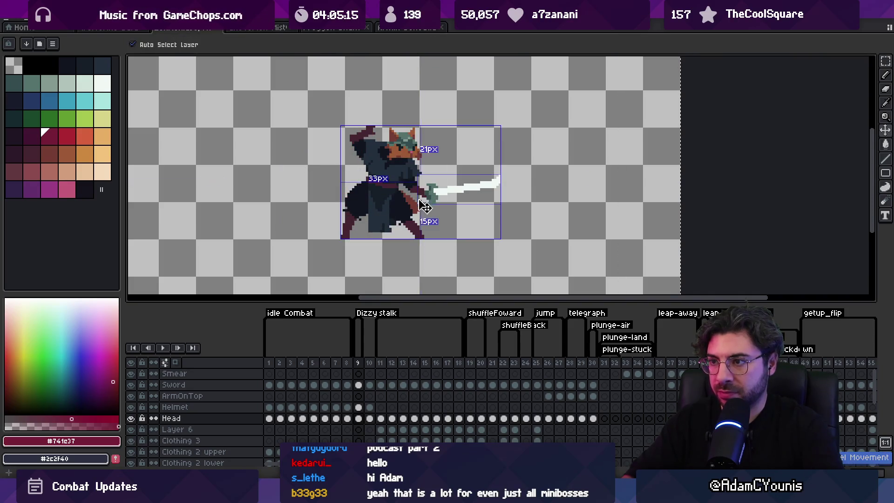
key(Delete)
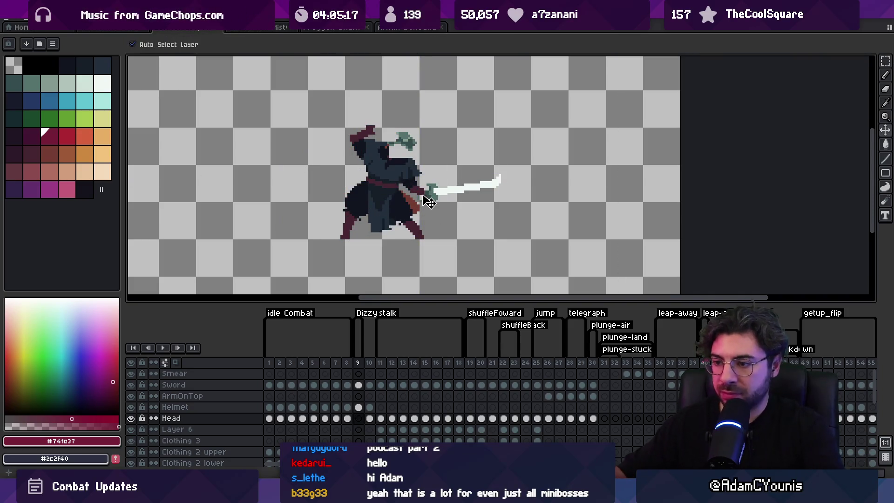
drag(358, 384, 367, 402)
scroll(366, 401, down, 5)
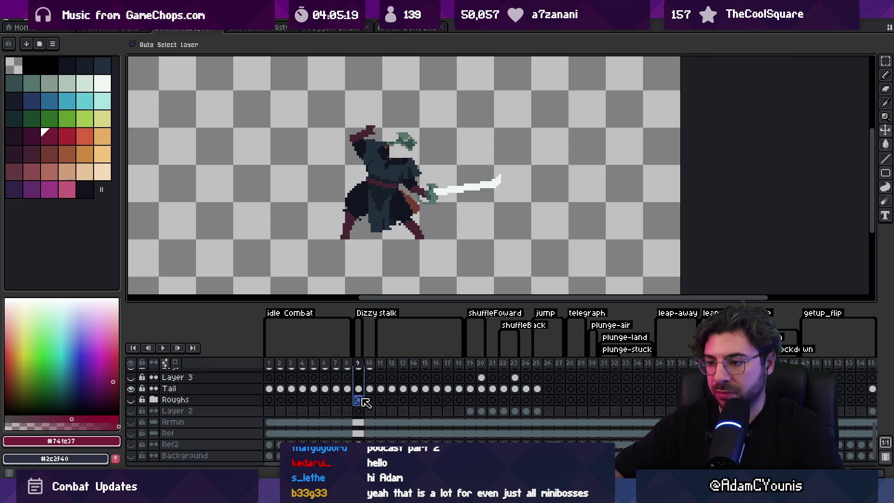
key(Delete)
scroll(361, 398, up, 5)
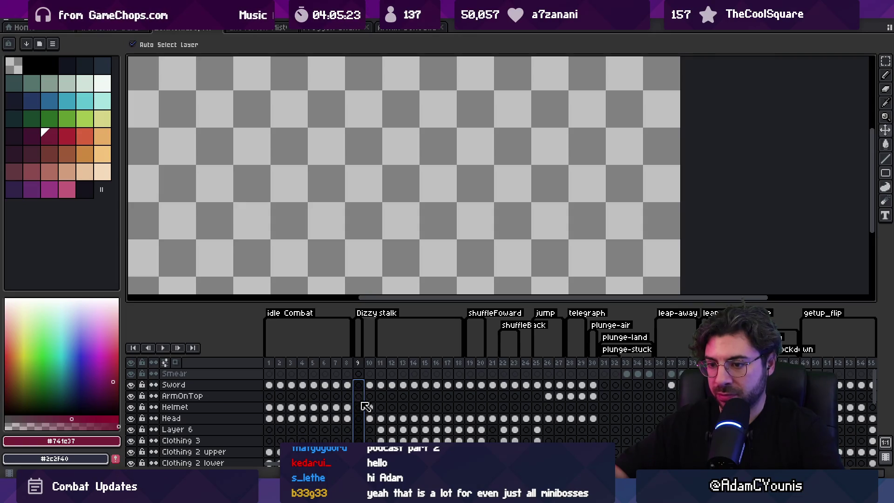
key(ctrl+z)
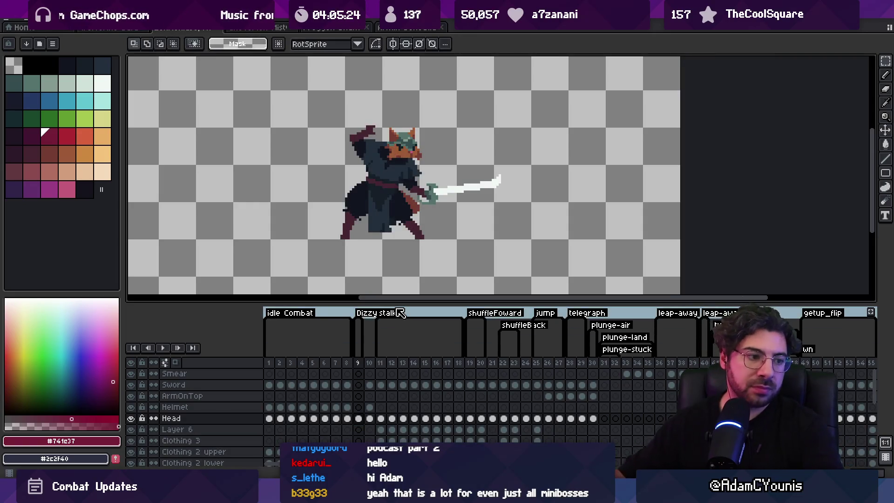
key(z)
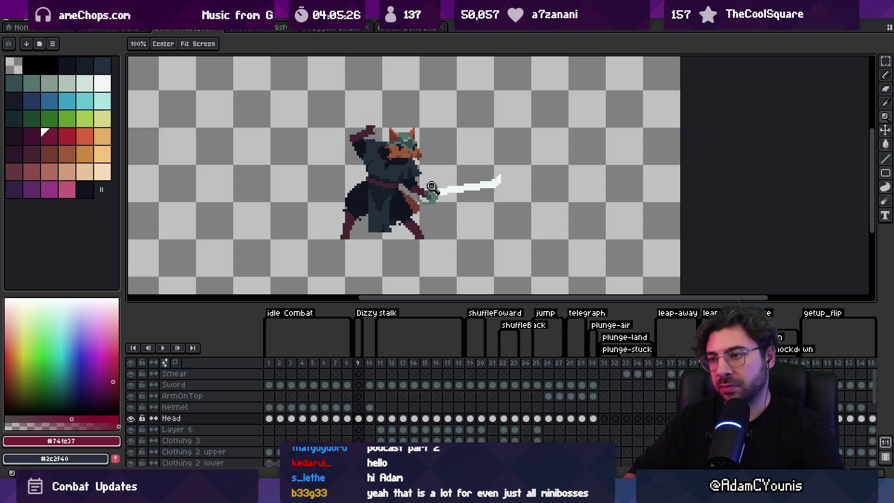
click(432, 186)
drag(424, 305, 424, 365)
scroll(423, 291, down, 1)
scroll(433, 242, up, 1)
key(m)
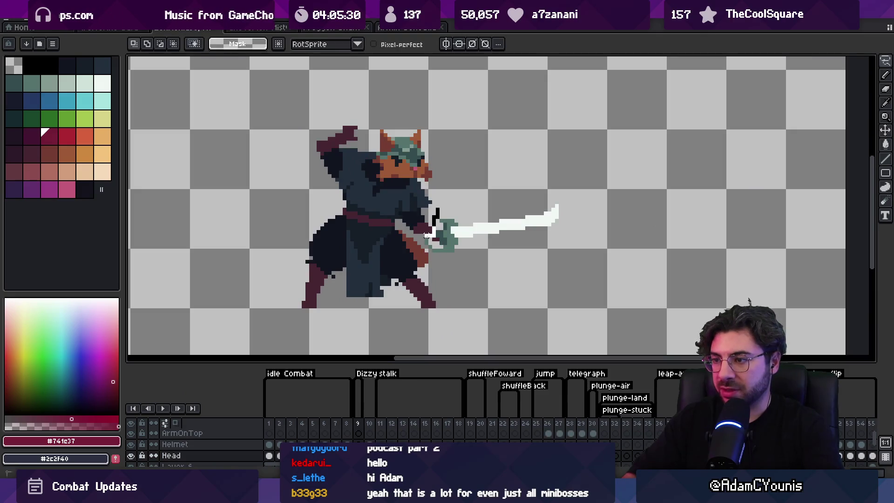
Step: Rotate the lassoed sword to point down-right and shift it down-left
drag(461, 261, 590, 200)
drag(605, 159, 611, 244)
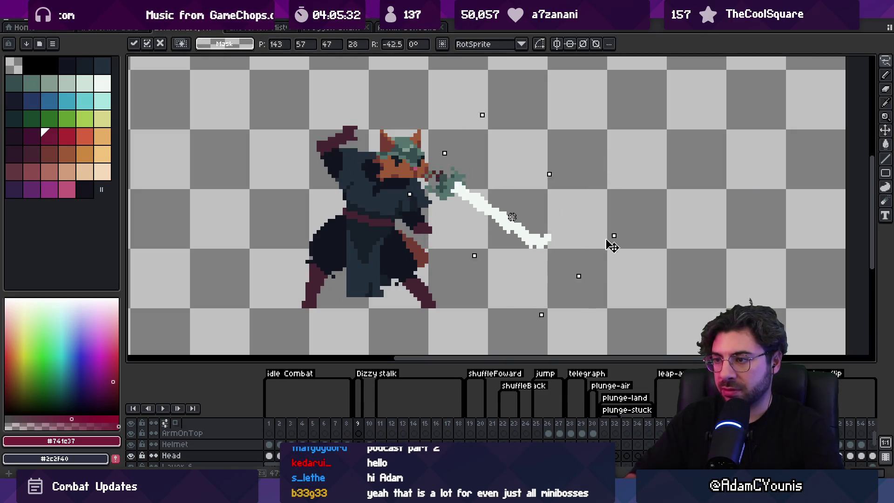
drag(489, 204, 467, 263)
key(Return)
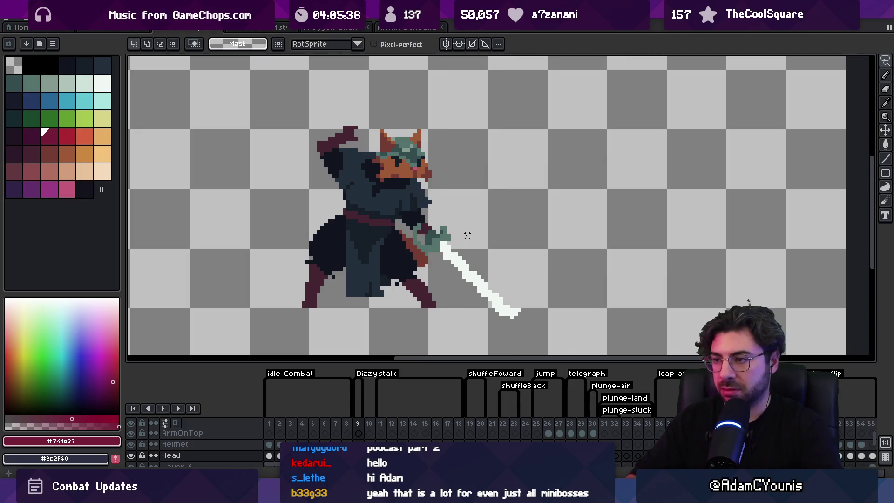
Step: Select the head freehand, rotate it, and move it off the body to the upper right
drag(358, 190, 403, 221)
key(q)
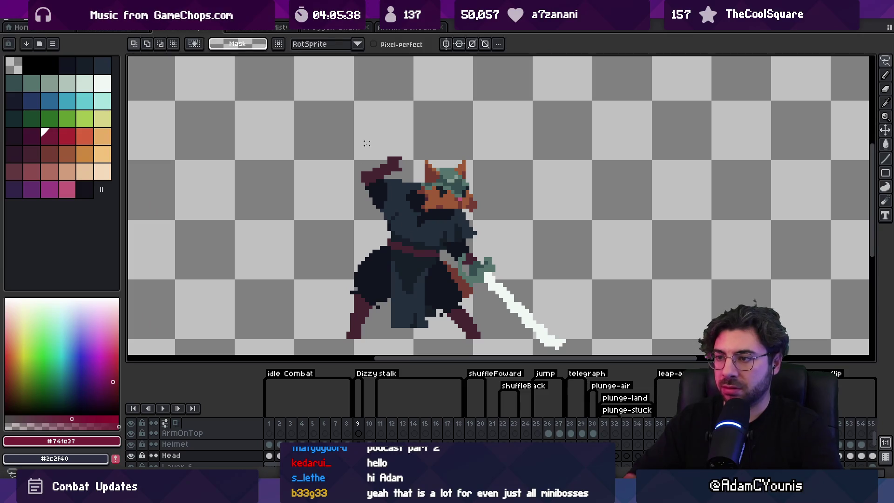
drag(383, 127, 375, 237)
drag(498, 225, 466, 131)
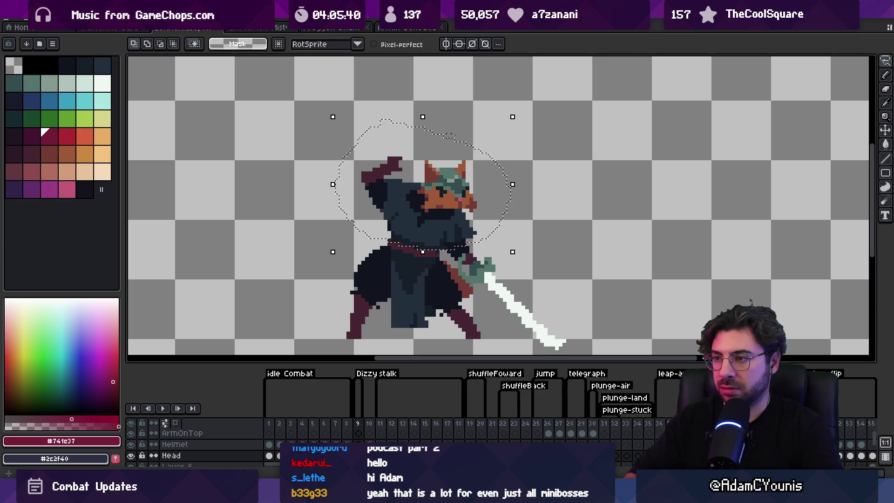
drag(512, 114, 499, 91)
drag(474, 140, 587, 103)
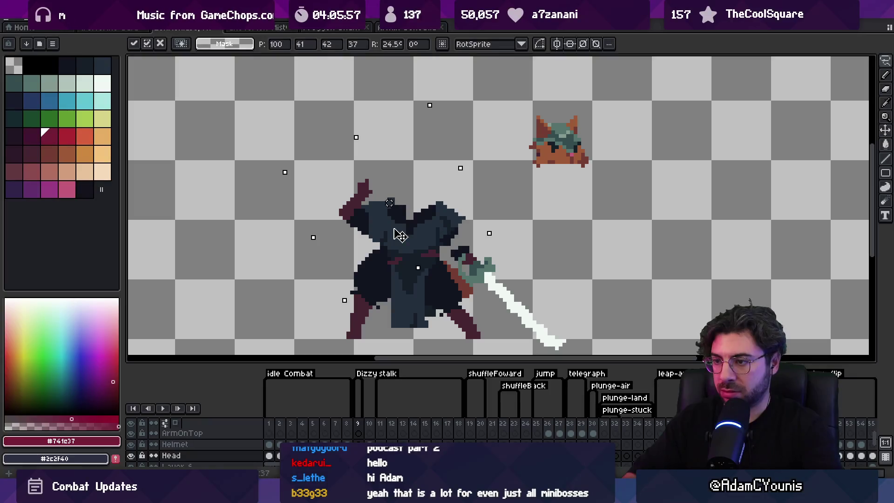
key(Return)
key(b)
key(minus)
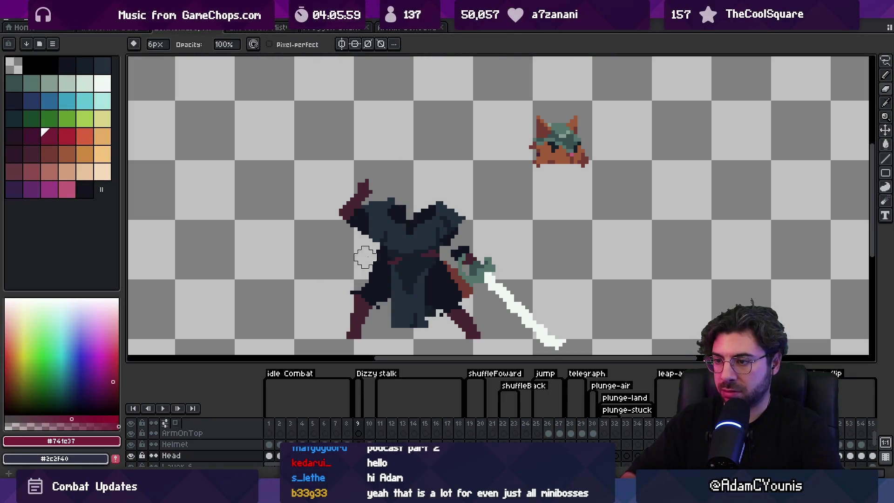
Step: Extend the right leg downward in the sampled maroon leg colour
key(b)
drag(366, 280, 414, 237)
alt+click(379, 293)
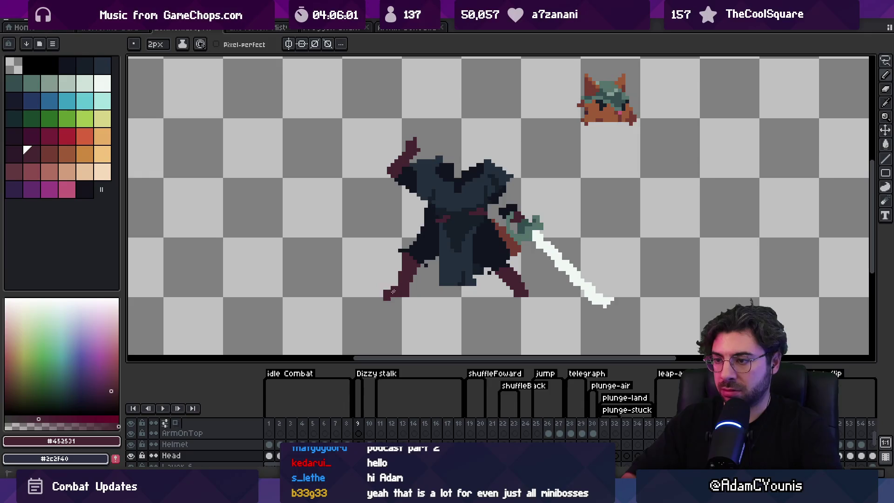
key(b)
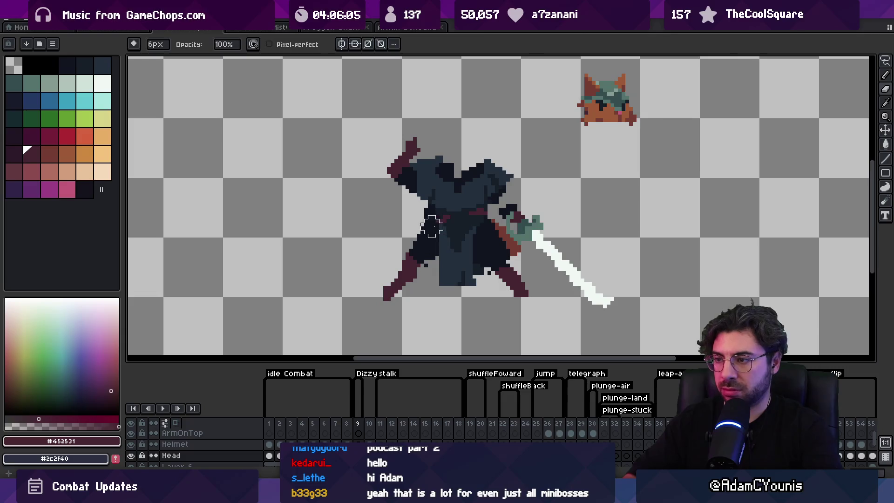
key(alt)
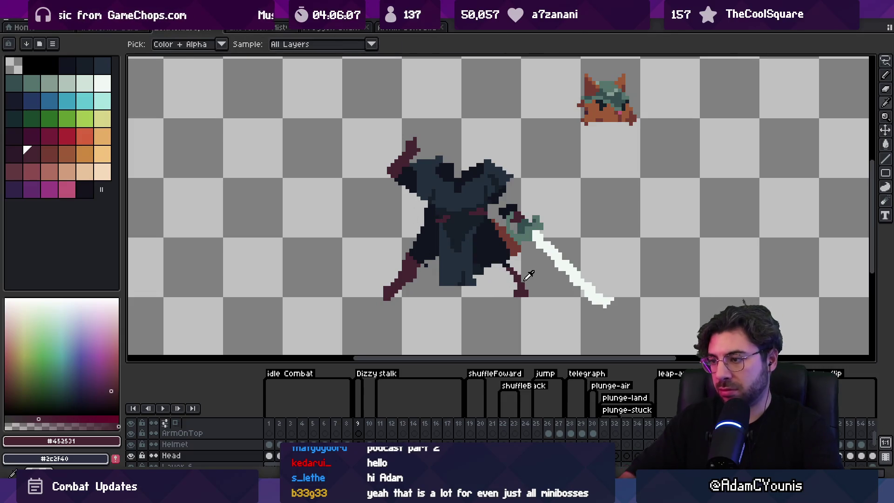
drag(516, 266, 529, 290)
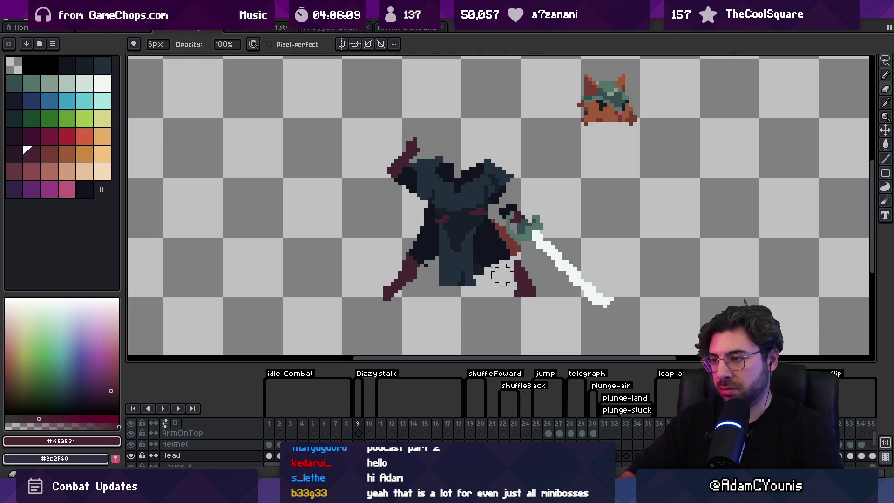
alt+click(501, 250)
key(b)
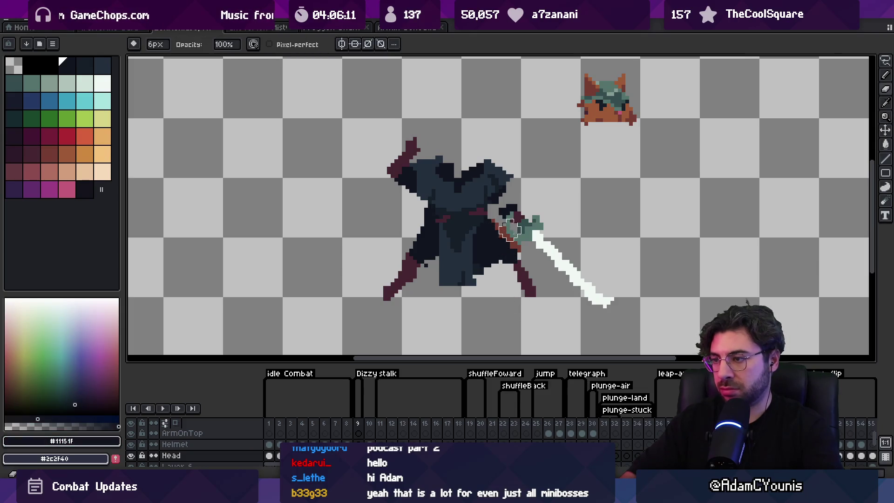
key(b)
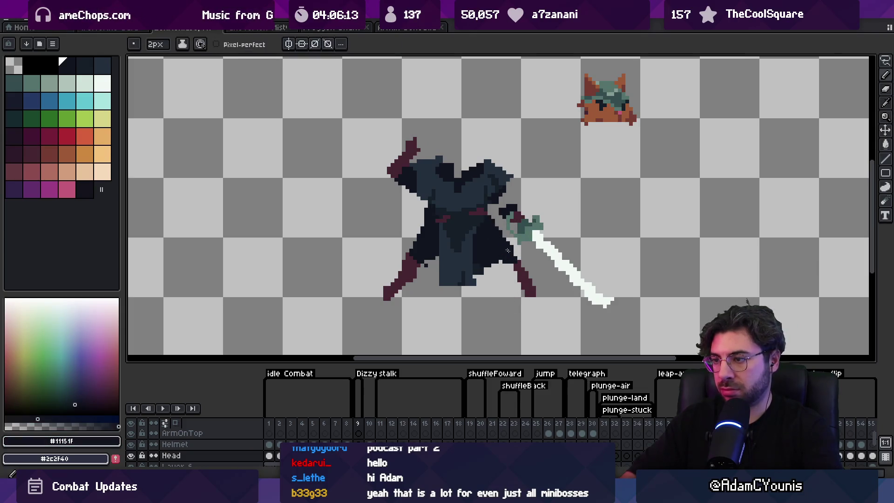
alt+click(451, 280)
Step: Select the body and sword and lower them about 15px
key(m)
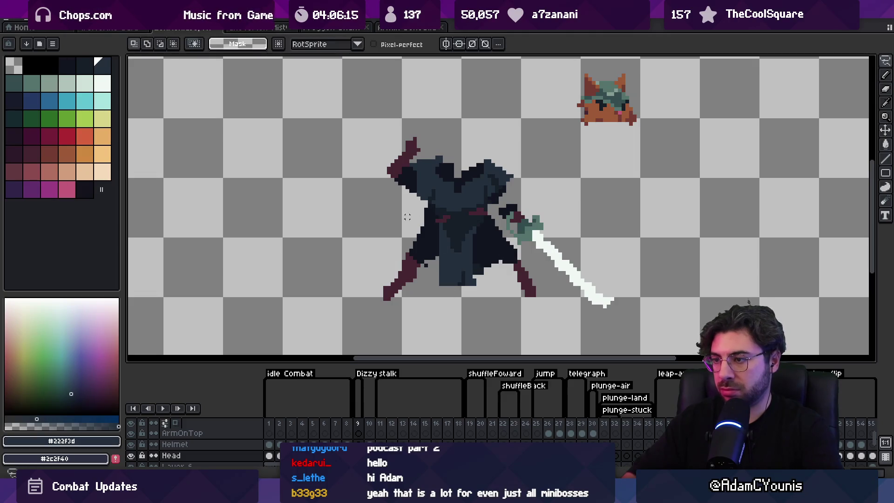
mouse_move(399, 236)
mouse_down()
mouse_move(488, 240)
mouse_move(540, 272)
mouse_move(642, 219)
mouse_move(403, 116)
mouse_up()
drag(459, 205, 461, 211)
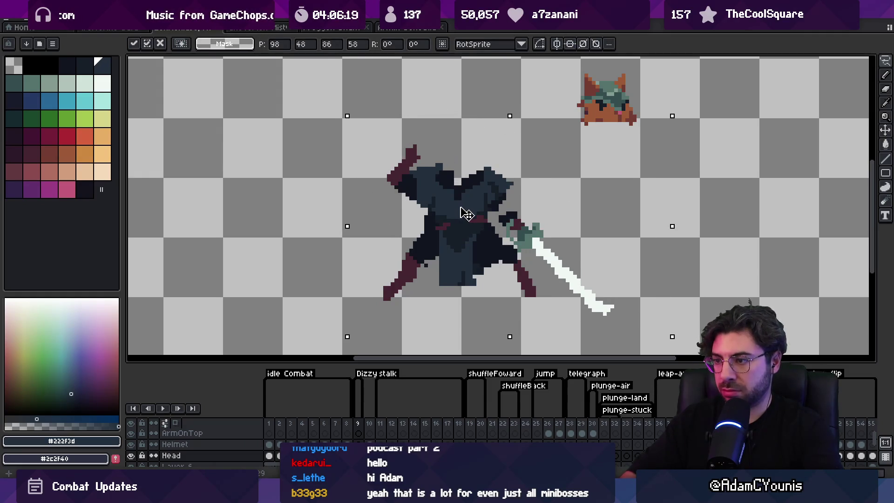
mouse_move(442, 285)
mouse_down()
mouse_move(459, 289)
mouse_move(449, 307)
mouse_move(461, 291)
mouse_move(463, 302)
mouse_up()
key(v)
key(b)
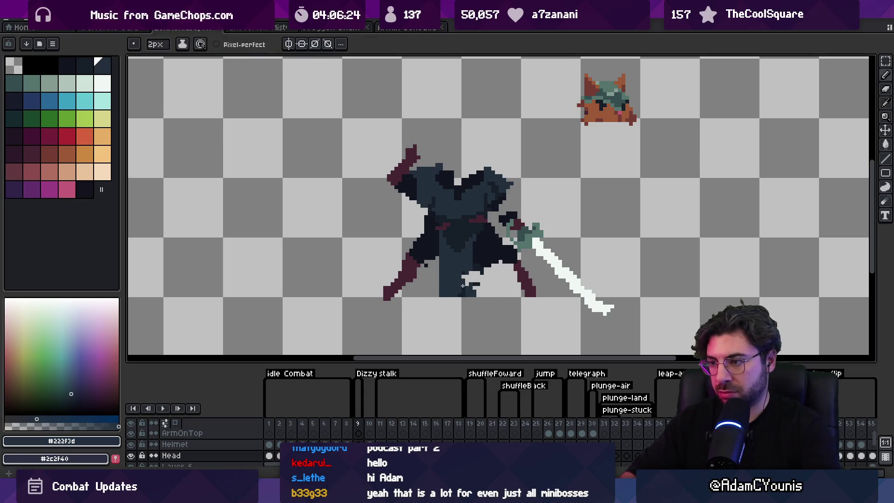
Step: Sample the dark body blues and maroon leg shades while zooming in on the lower clothing
alt+click(465, 280)
alt+click(469, 279)
alt+click(466, 281)
alt+click(472, 263)
key(z)
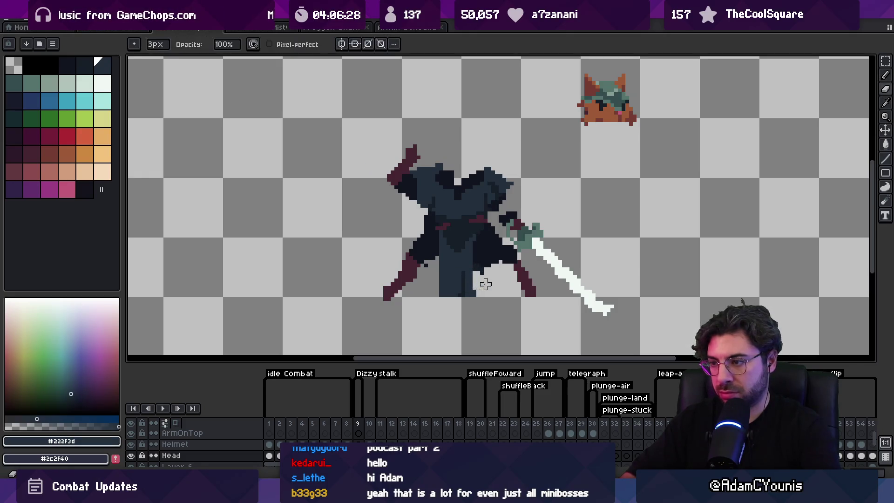
scroll(484, 261, down, 3)
scroll(485, 258, up, 2)
scroll(486, 259, up, 1)
key(b)
alt+click(432, 271)
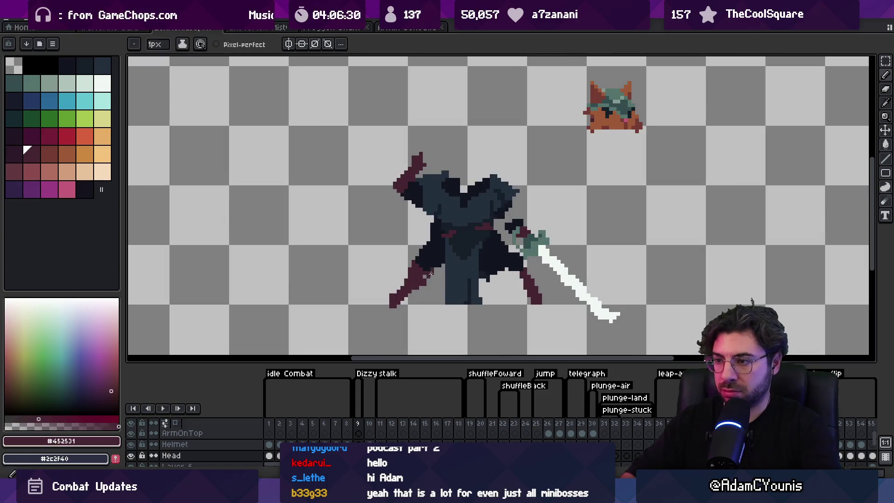
alt+click(423, 264)
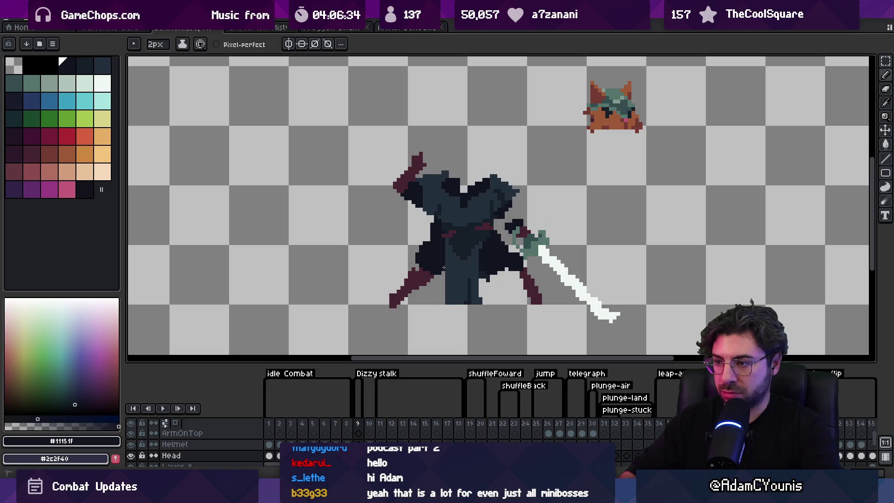
alt+click(395, 298)
Step: Touch up the hips and legs with a 3px brush in the darkest sampled clothing shades
key(e)
key(b)
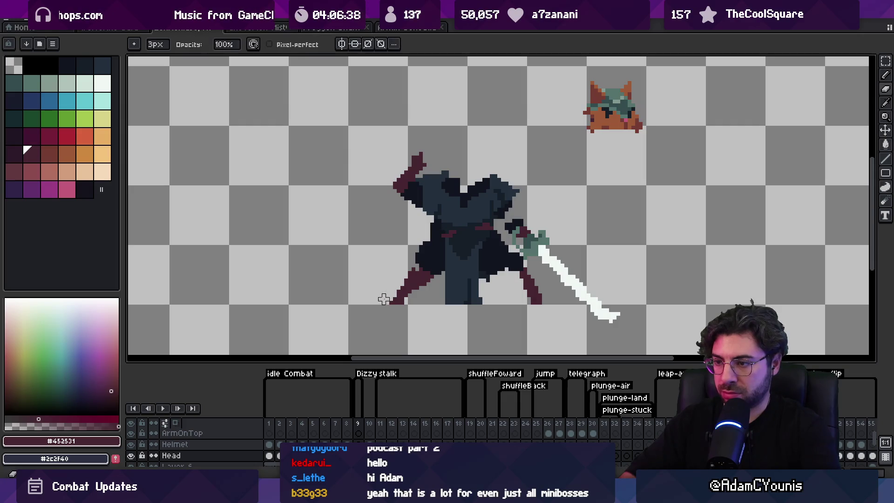
key(e)
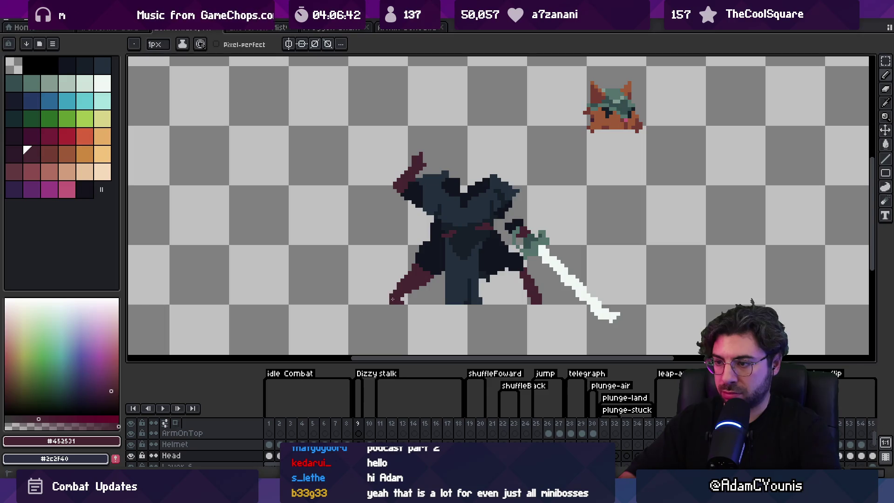
scroll(594, 289, up, 2)
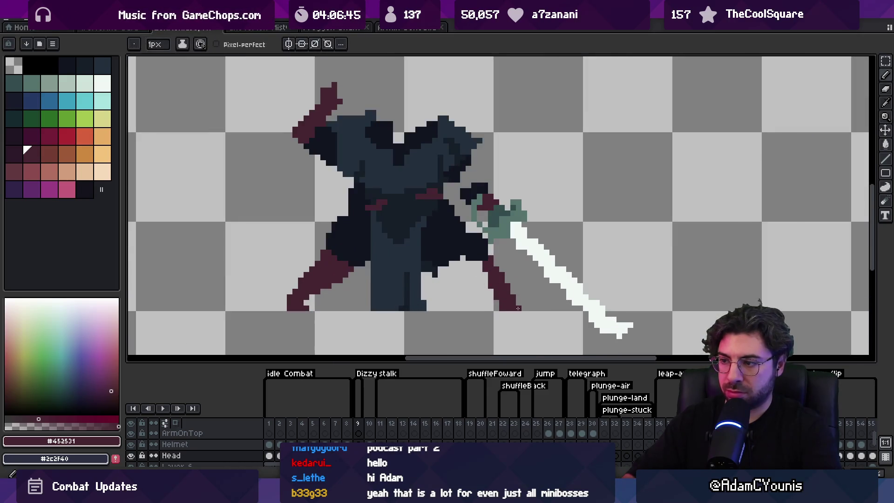
alt+click(465, 250)
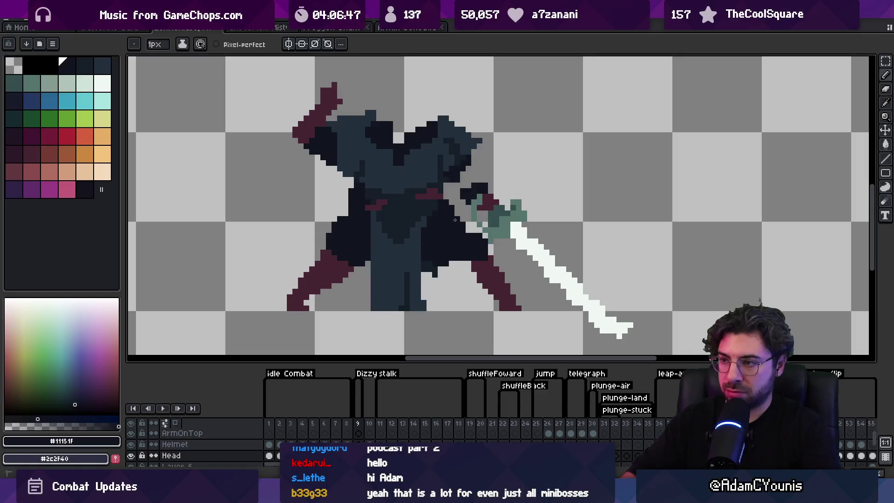
key(b)
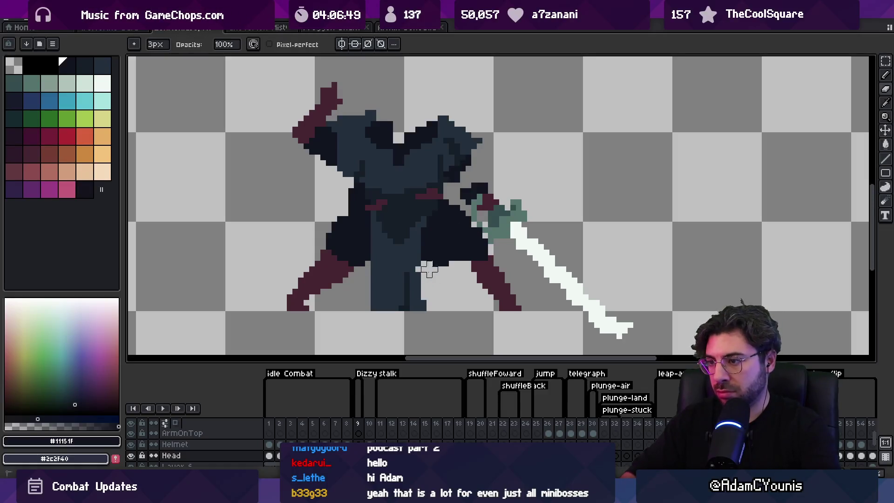
alt+click(430, 263)
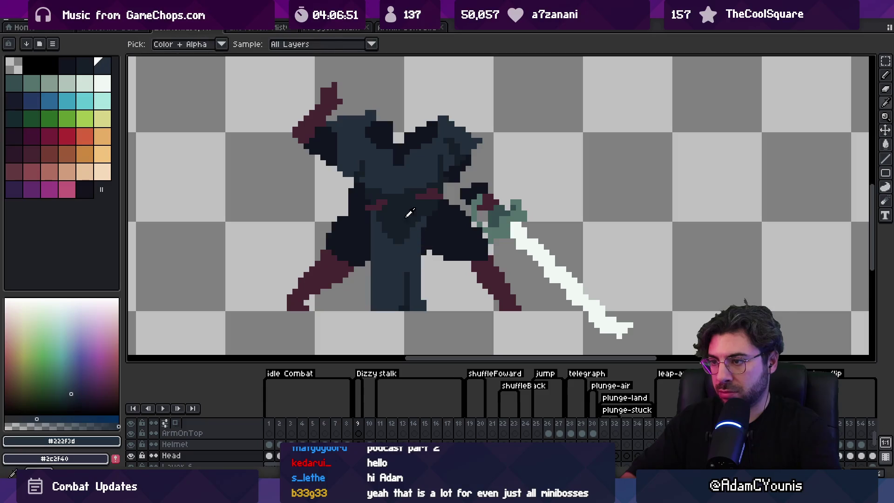
alt+click(431, 254)
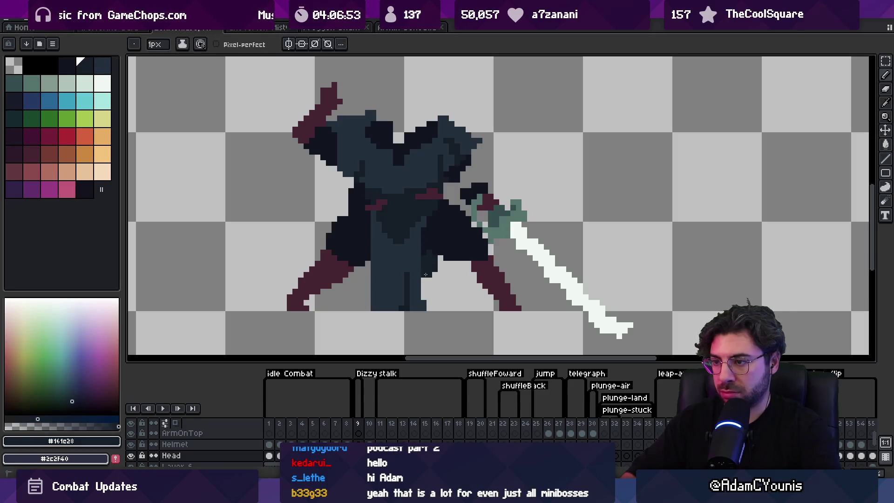
key(z)
scroll(434, 275, down, 5)
scroll(414, 247, up, 3)
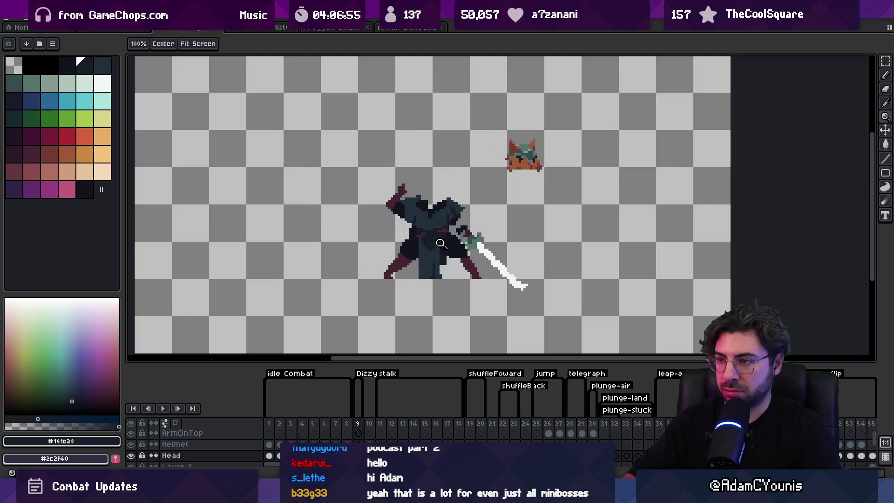
Step: Lasso the fox head at top right and move it onto the swordsman's body
scroll(414, 248, up, 1)
scroll(433, 237, up, 1)
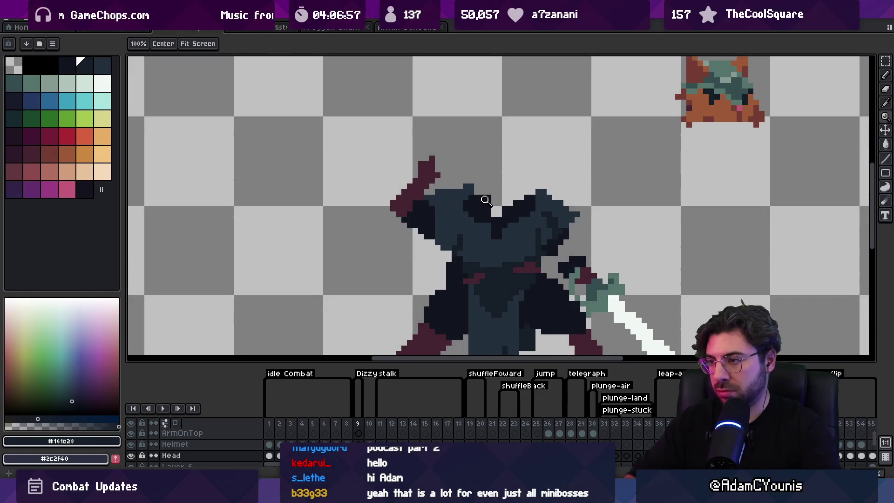
scroll(484, 201, up, 1)
key(q)
mouse_move(624, 110)
mouse_down()
mouse_move(768, 119)
mouse_move(745, 63)
mouse_up()
mouse_move(686, 98)
mouse_down()
mouse_move(455, 186)
mouse_move(465, 200)
mouse_move(463, 165)
mouse_up()
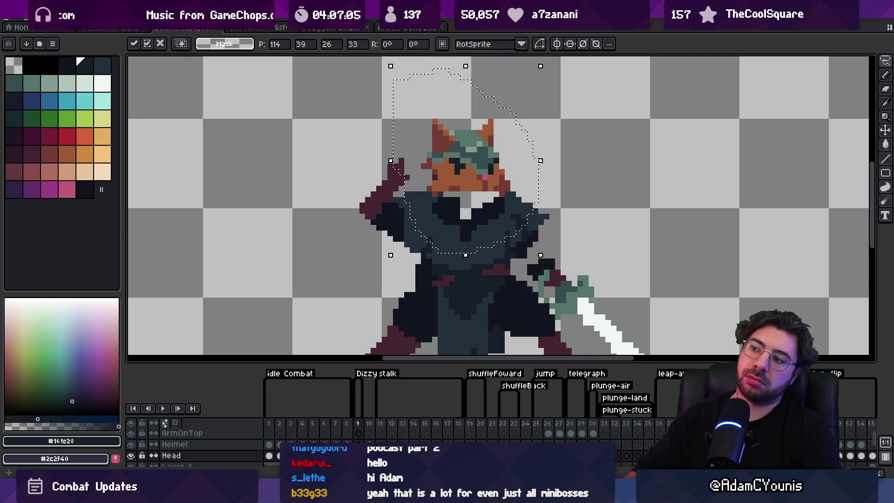
key(b)
Step: Fill the neck gap below the head with brown and dark outline pixels
scroll(464, 191, up, 2)
alt+click(506, 201)
mouse_move(507, 201)
mouse_down()
mouse_move(467, 232)
mouse_move(461, 209)
mouse_move(505, 207)
mouse_up()
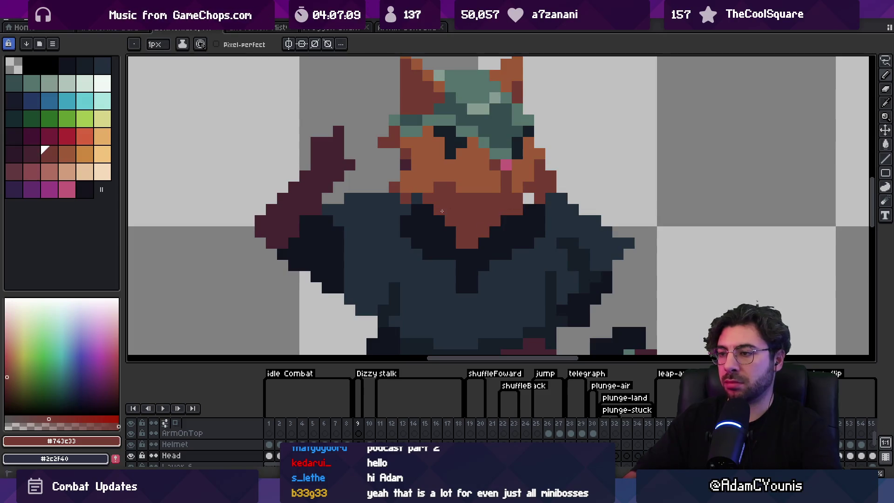
alt+click(435, 223)
click(461, 243)
click(495, 209)
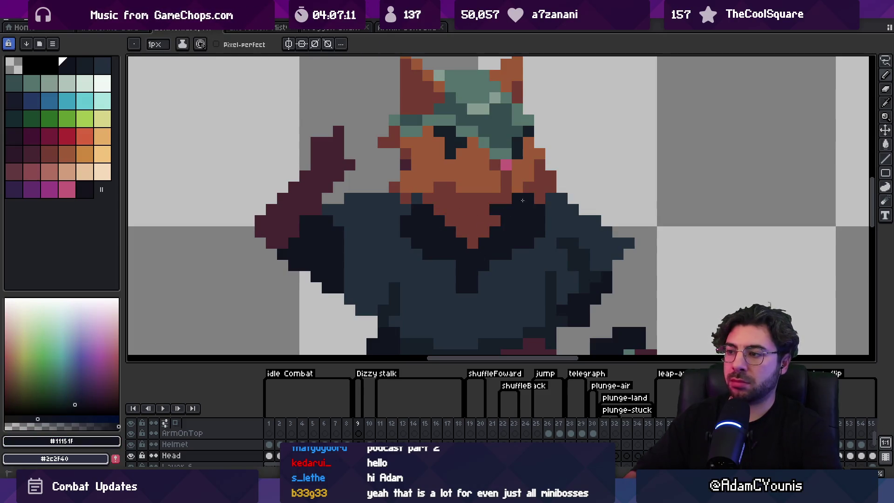
Step: Cover the open eyes with brown fur and draw narrow squinting eyes in dark red
scroll(497, 222, down, 2)
scroll(489, 179, up, 3)
alt+click(483, 172)
alt+click(450, 172)
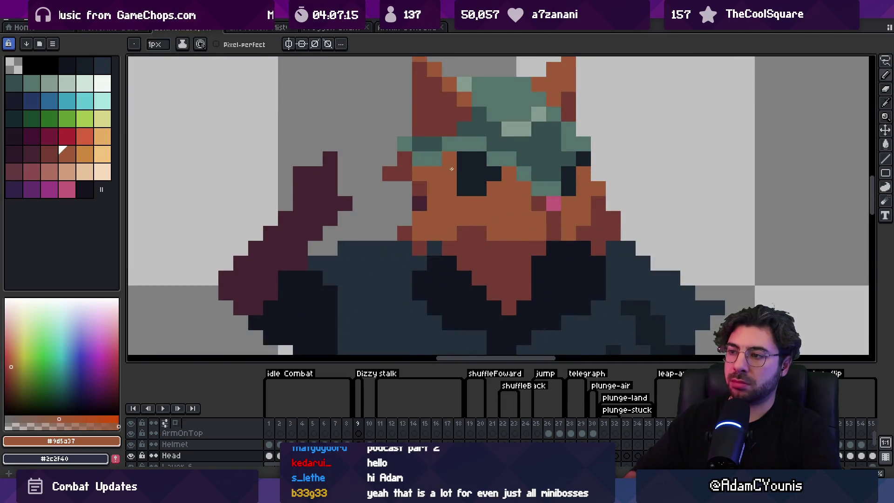
drag(482, 157, 472, 168)
click(479, 189)
alt+click(467, 185)
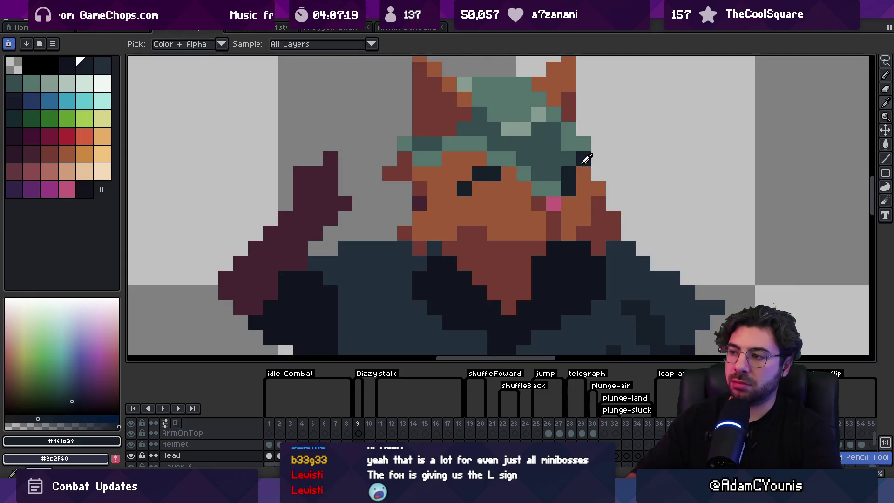
alt+click(583, 188)
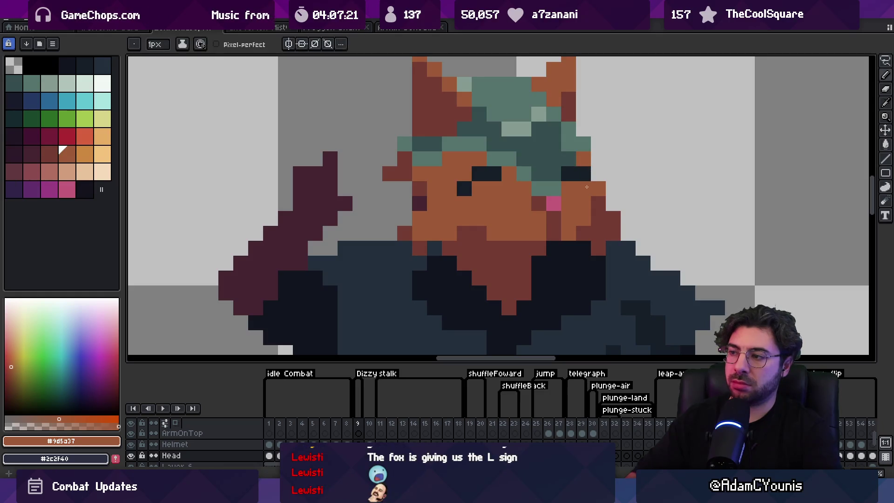
alt+click(539, 204)
drag(478, 188, 498, 190)
Step: Lasso the raised arm, move it toward the head and rotate it about -29°
key(z)
scroll(533, 169, down, 3)
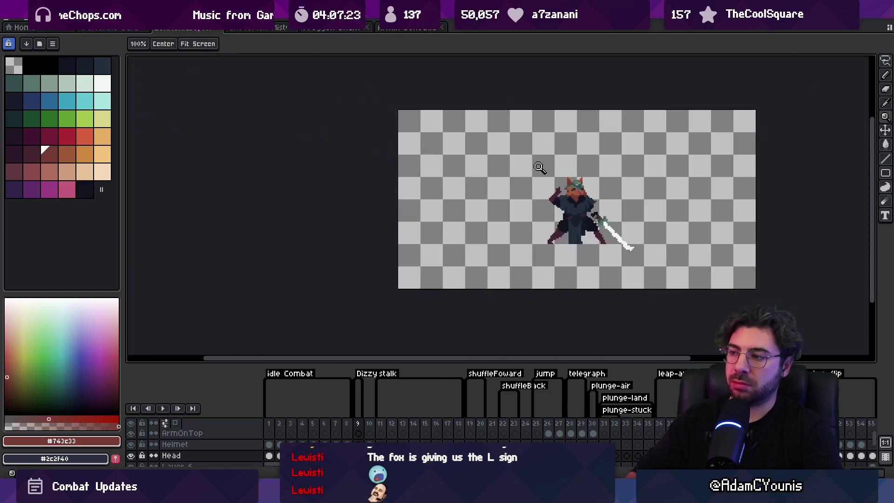
scroll(577, 188, up, 3)
key(q)
mouse_move(531, 177)
mouse_down()
mouse_move(504, 204)
mouse_move(530, 179)
mouse_up()
drag(531, 186, 554, 207)
drag(582, 160, 561, 197)
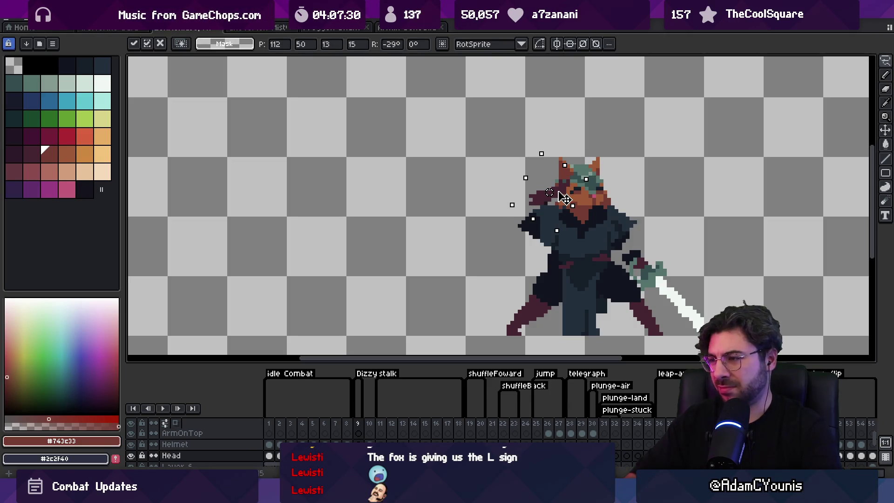
key(b)
Step: Erase stray dark pixels left of the figure and beside the arm, using a 3px eraser
scroll(531, 191, up, 3)
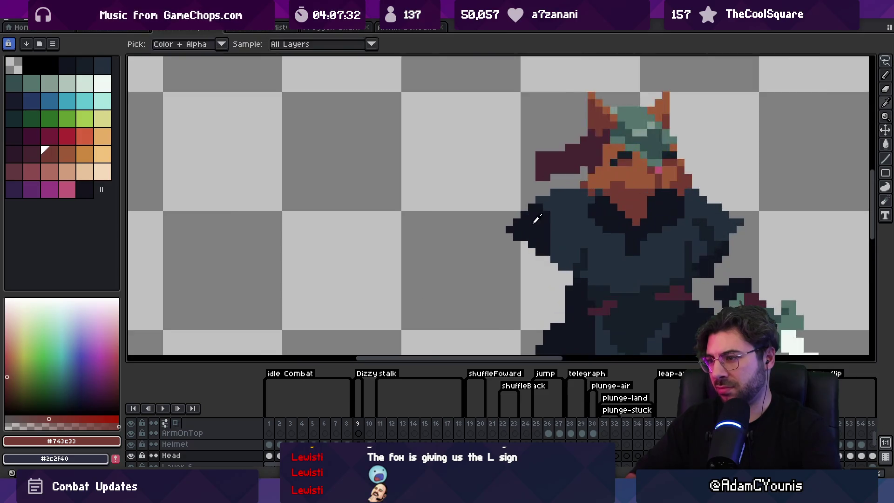
alt+click(532, 192)
alt+click(547, 176)
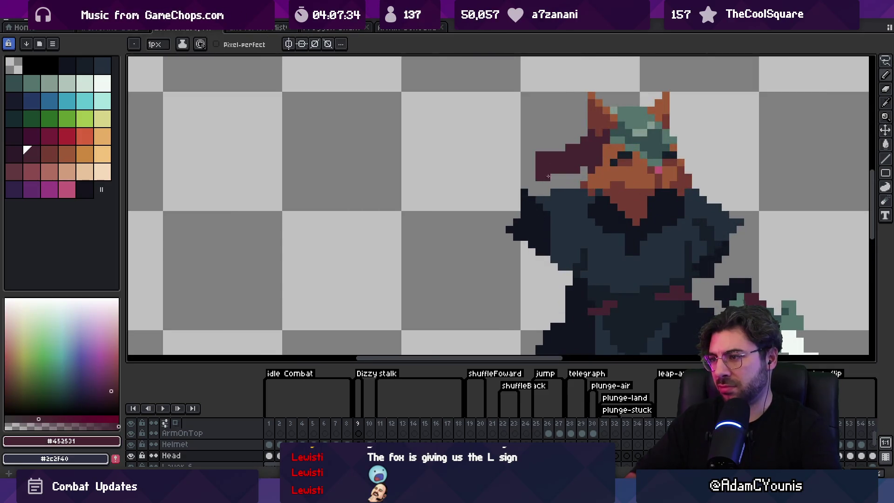
alt+click(543, 202)
key(e)
drag(510, 231, 515, 244)
key(b)
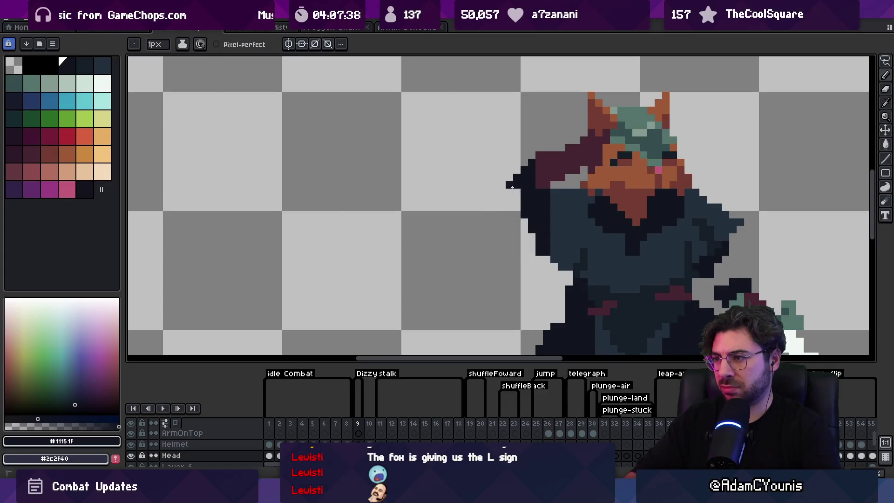
key(e)
drag(542, 263, 532, 238)
alt+click(554, 246)
key(z)
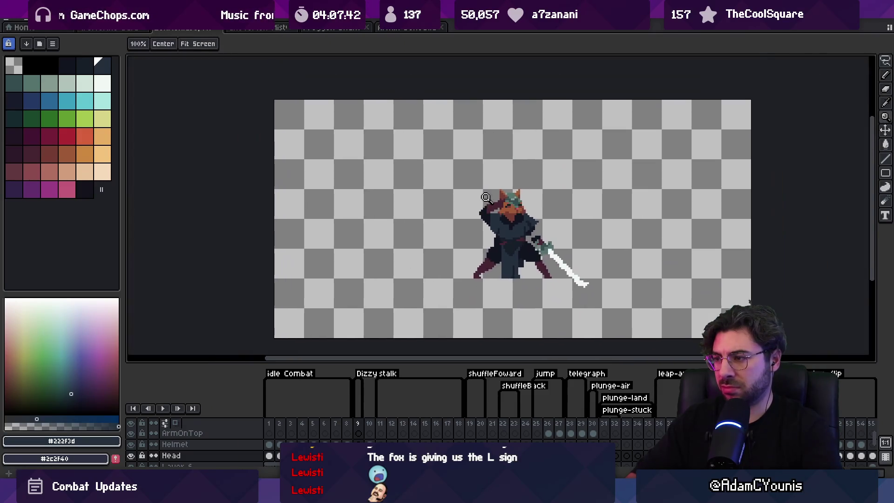
key(1)
key(3)
key(v)
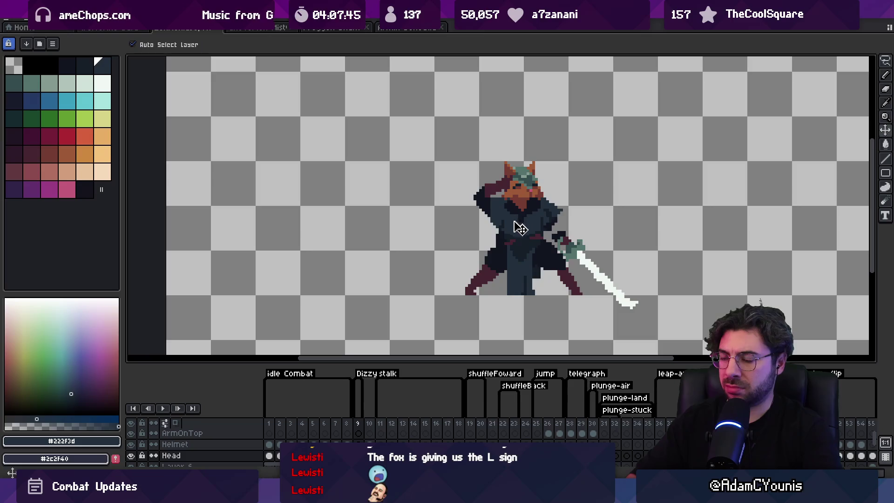
key(i)
scroll(552, 218, up, 4)
click(551, 218)
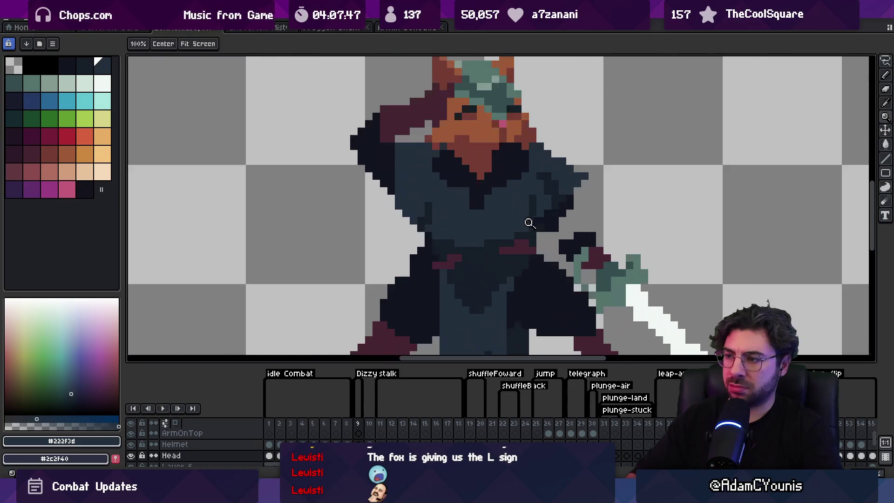
key(b)
drag(545, 232, 562, 243)
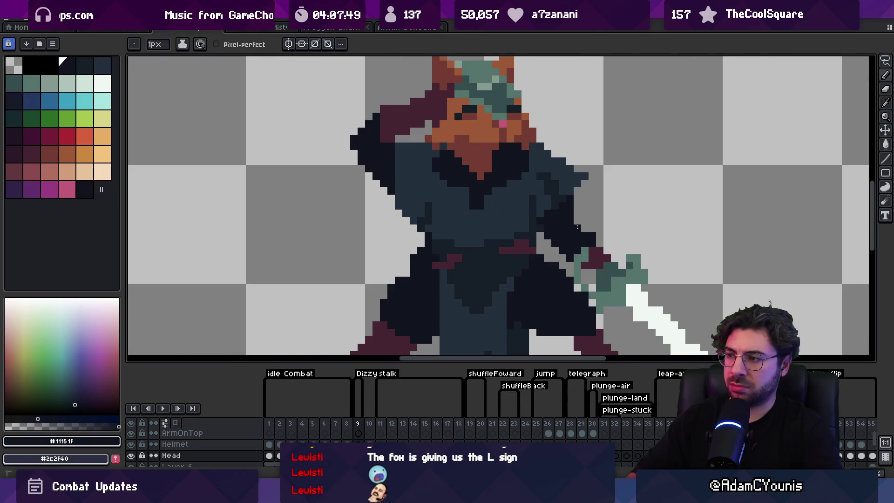
key(z)
key(1)
scroll(573, 235, up, 4)
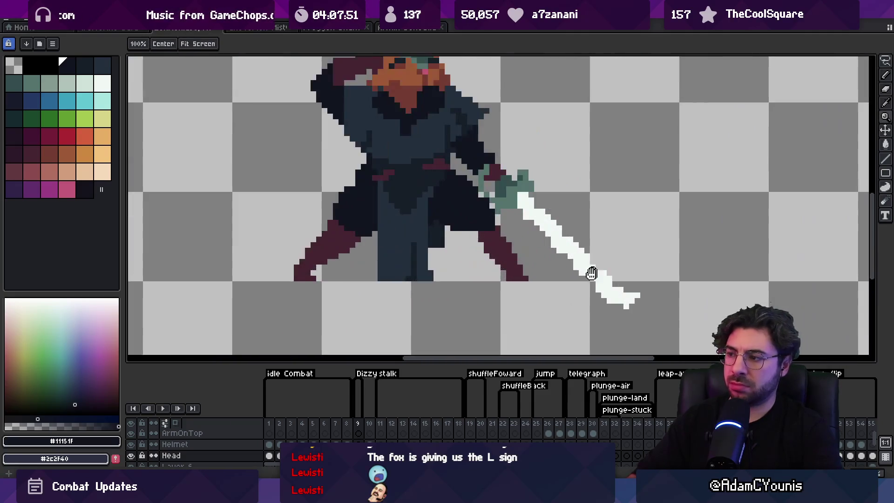
key(b)
alt+click(566, 221)
drag(576, 217, 565, 227)
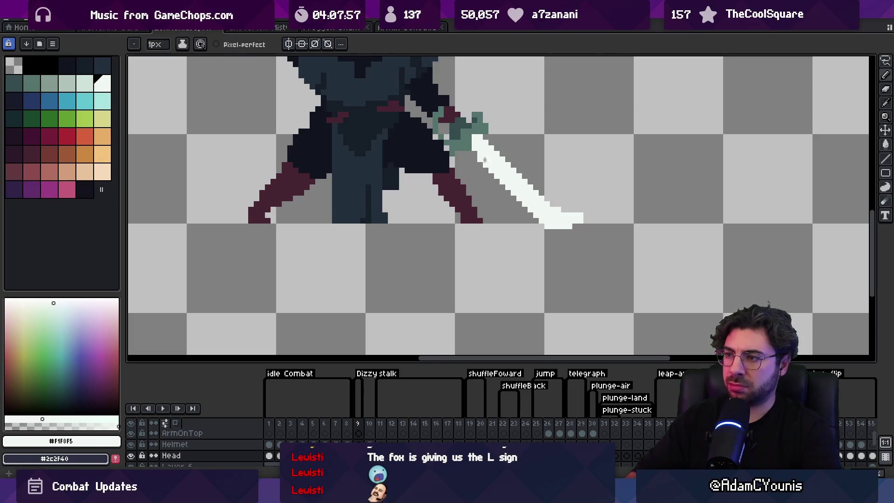
key(z)
key(1)
scroll(481, 201, up, 4)
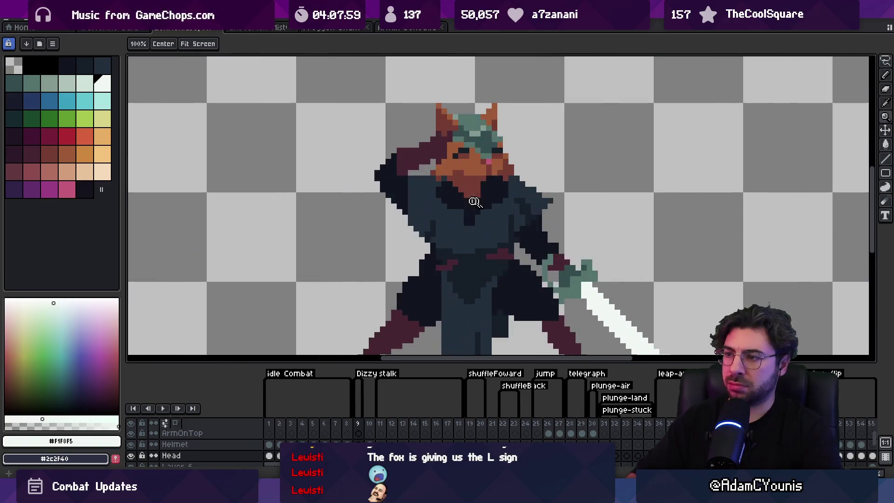
alt+click(465, 198)
key(b)
alt+click(482, 180)
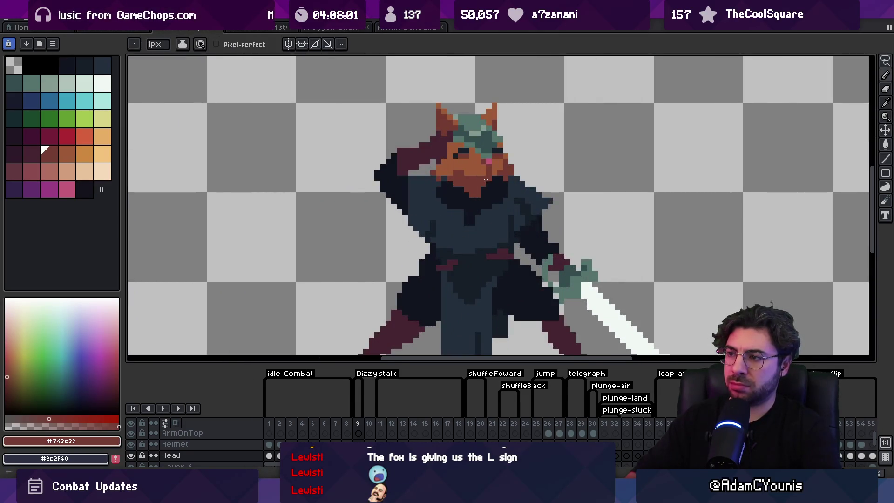
alt+click(477, 196)
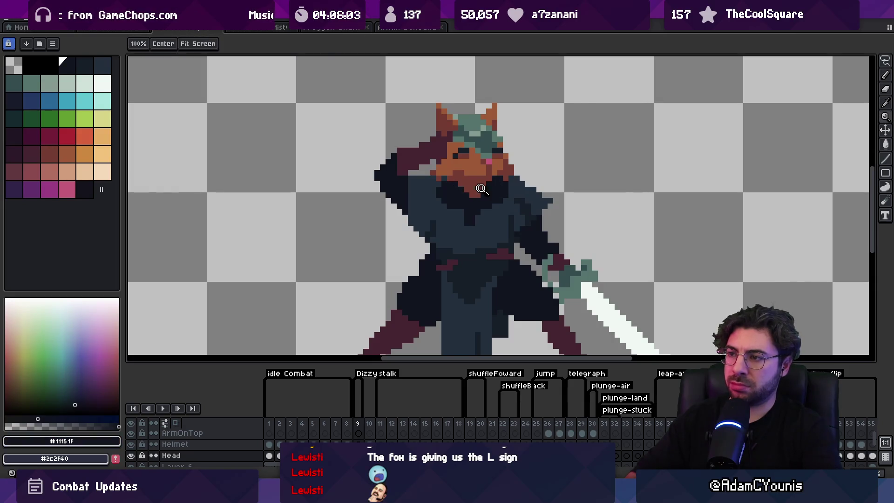
key(1)
scroll(481, 199, up, 5)
alt+click(480, 200)
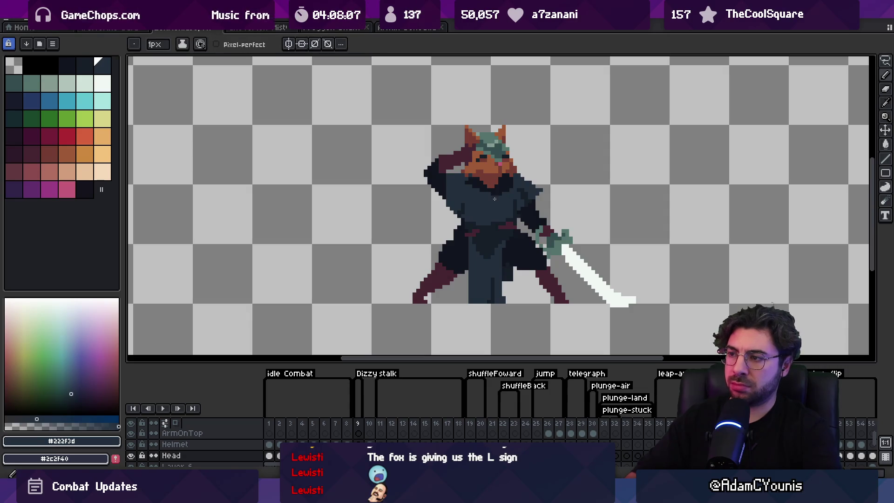
key(z)
scroll(530, 142, down, 4)
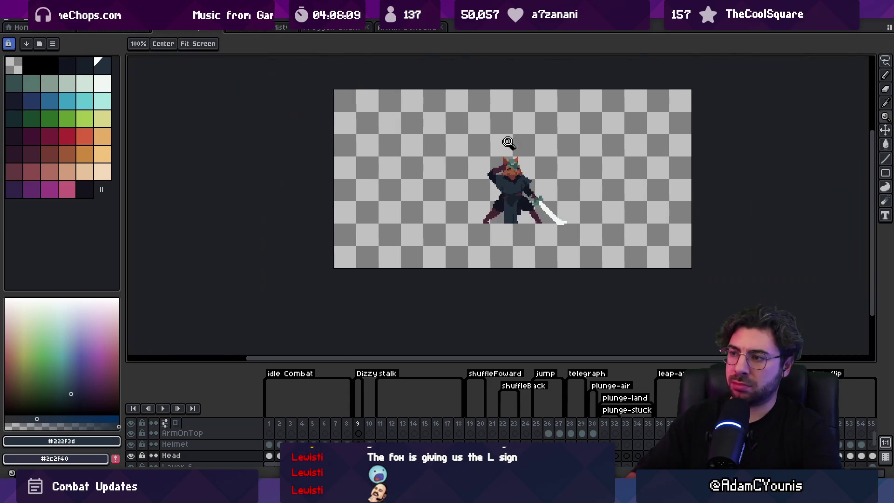
scroll(524, 143, up, 3)
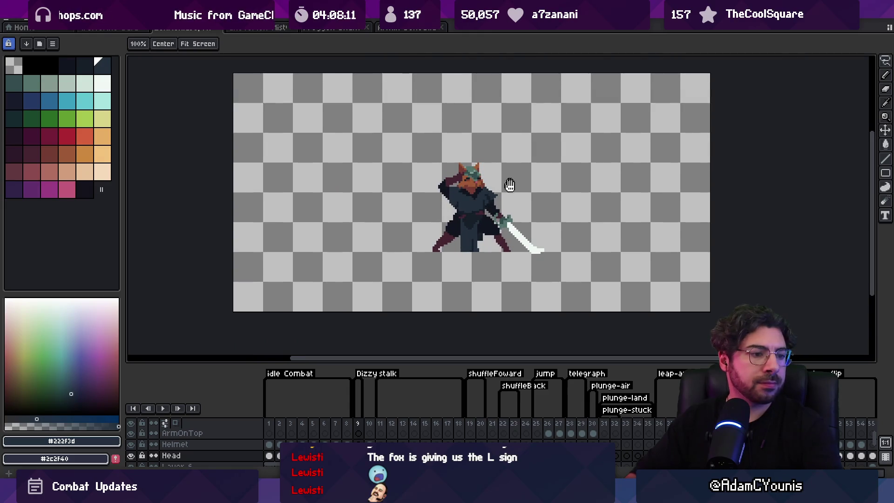
scroll(499, 174, up, 1)
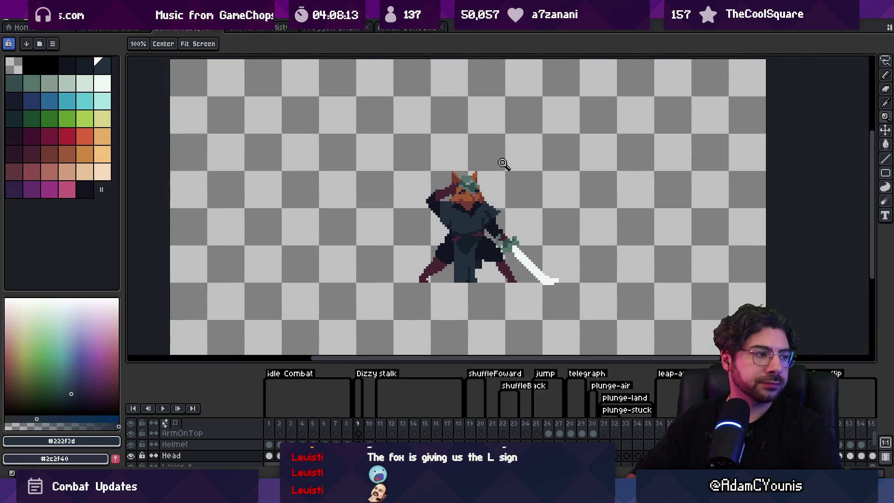
scroll(499, 193, up, 3)
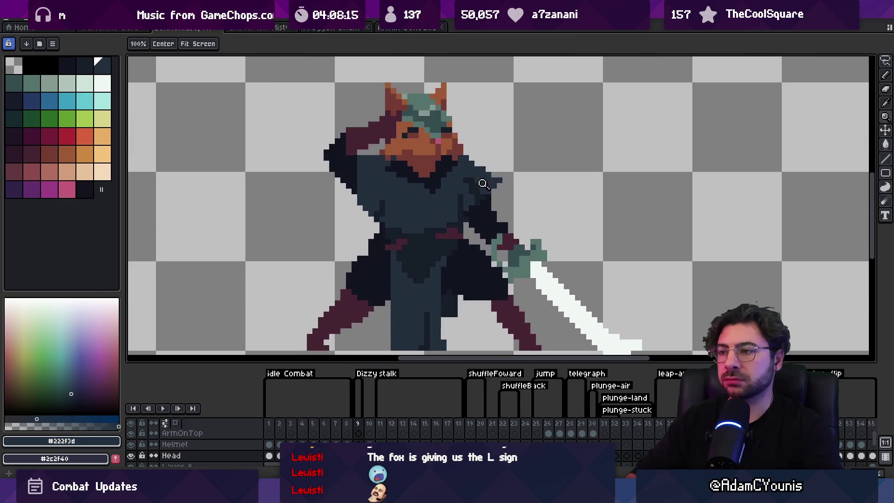
key(m)
mouse_move(455, 163)
mouse_down()
mouse_move(468, 201)
mouse_move(521, 241)
mouse_up()
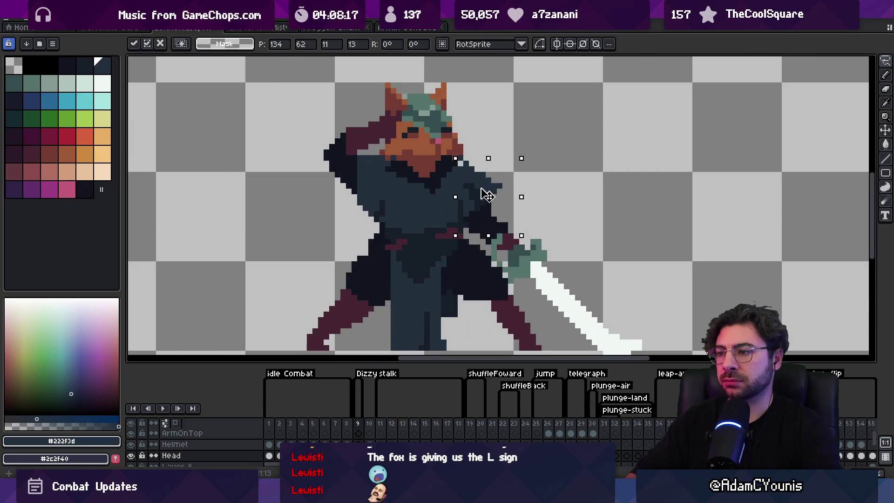
Step: Drop the shoulder selection and sample the dark maroon and navy colours from the sprite
key(ctrl+d)
key(b)
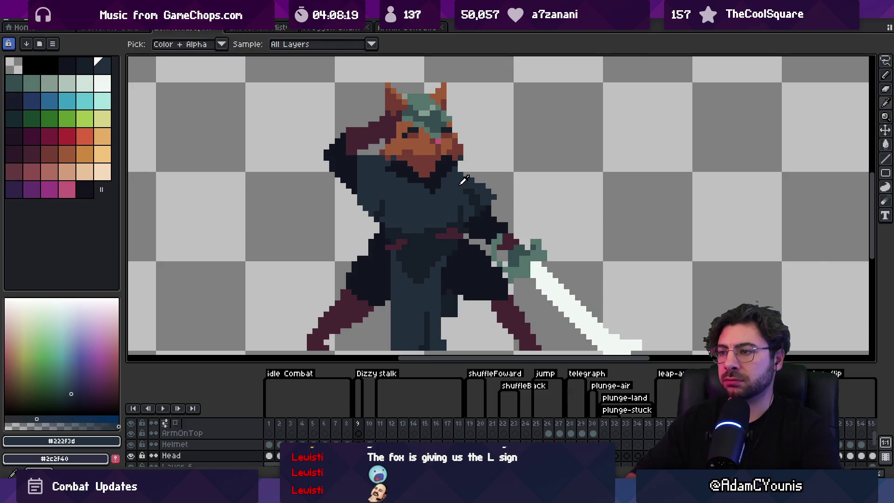
key(z)
scroll(509, 137, down, 5)
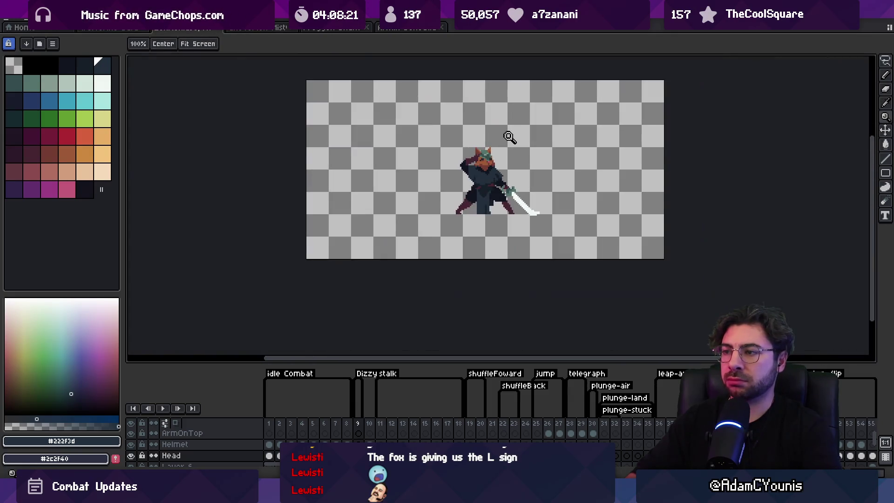
scroll(509, 185, up, 3)
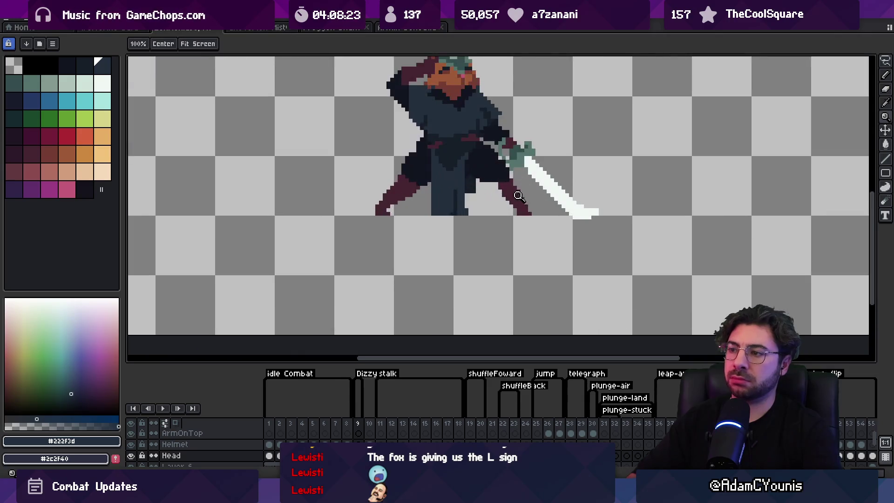
key(b)
alt+click(499, 188)
alt+click(498, 181)
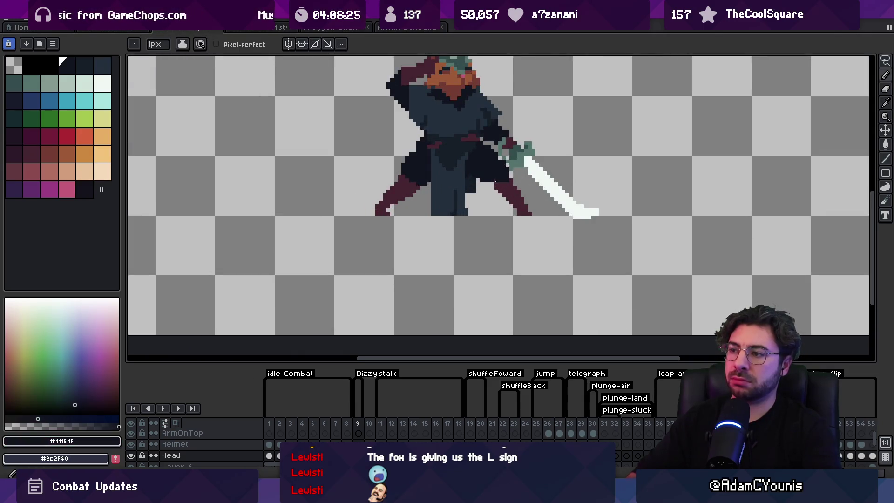
Step: Touch up pixels near the rear leg using the rust-brown #743C33 from the fox
key(e)
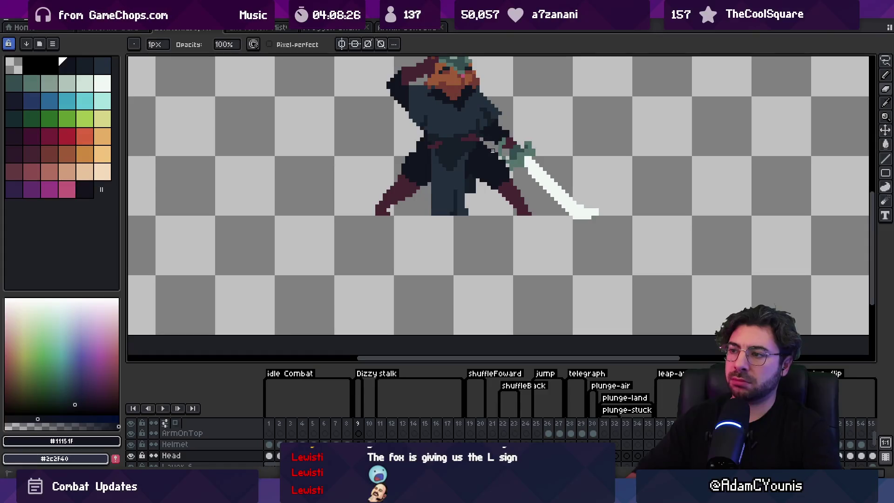
key(b)
scroll(493, 151, up, 1)
alt+click(392, 228)
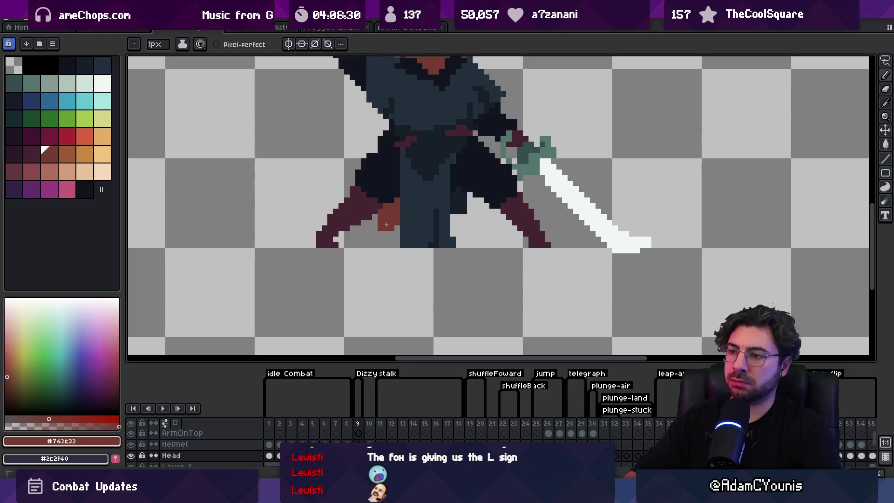
key(z)
scroll(451, 153, down, 3)
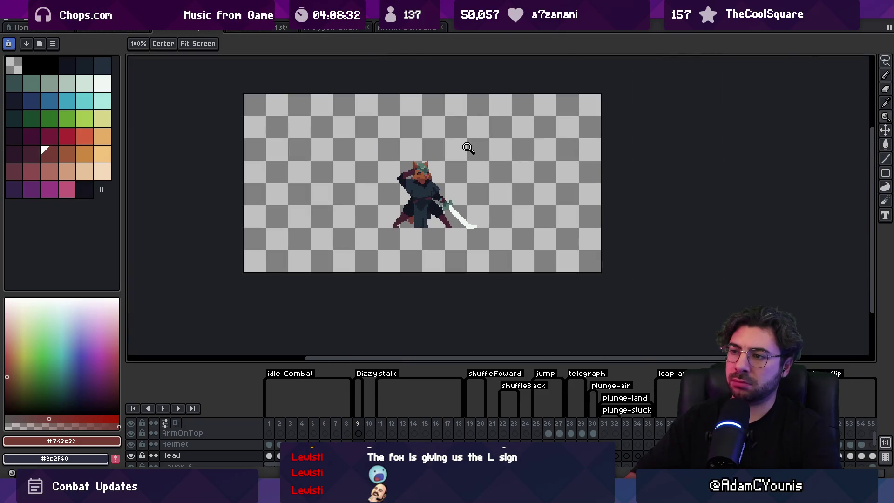
scroll(428, 205, up, 4)
key(v)
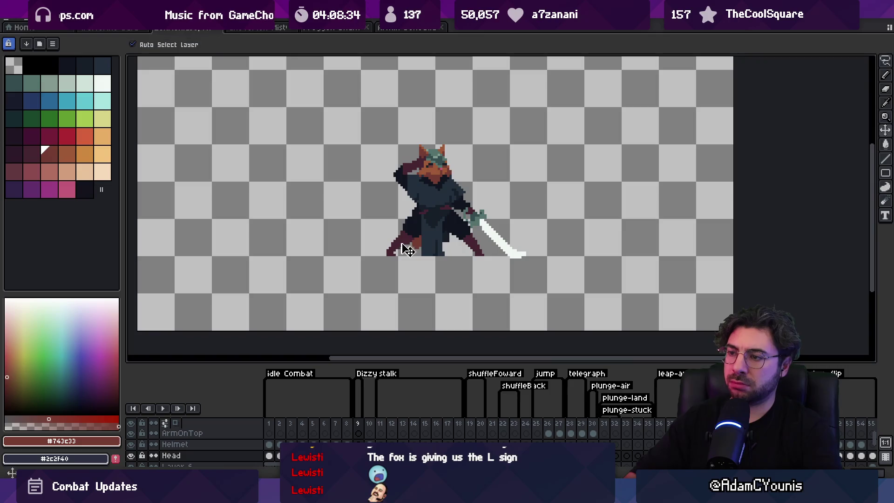
scroll(410, 245, up, 2)
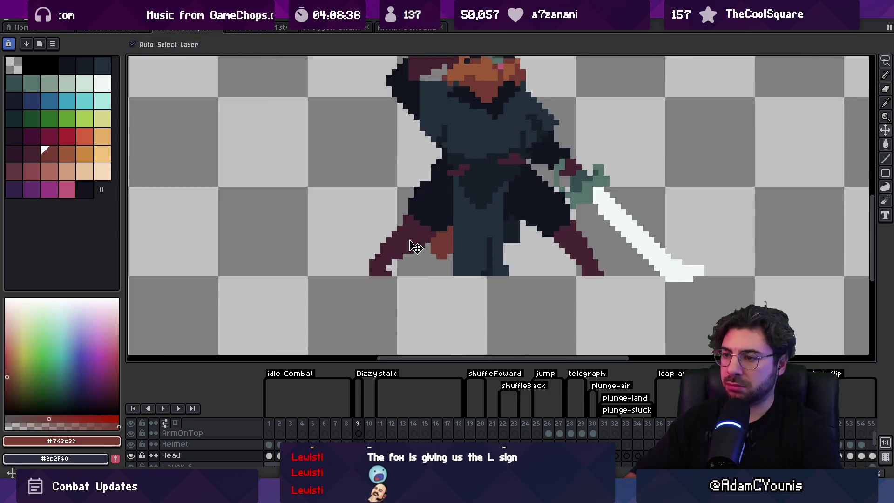
Step: Try shifting the rear leg left, undo it, and pick the dark navy colour
key(m)
drag(445, 261, 344, 207)
drag(400, 250, 395, 250)
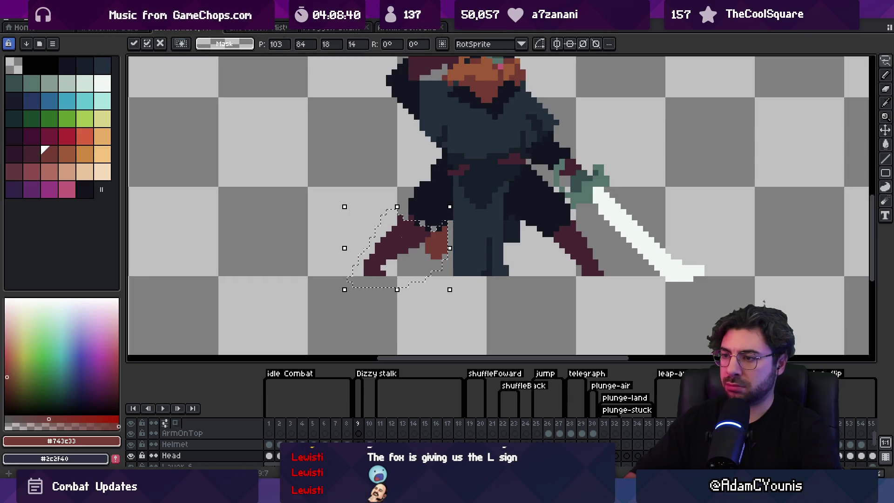
key(ctrl+d)
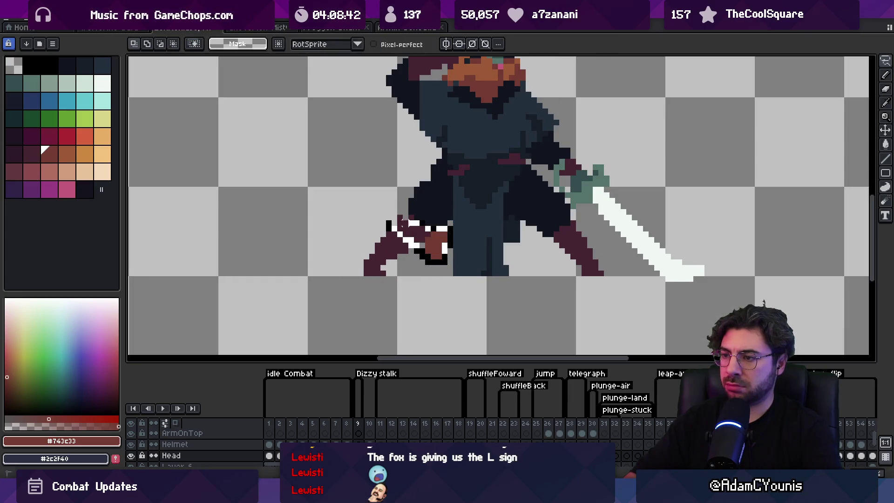
key(ctrl+z)
key(ctrl+z)
key(b)
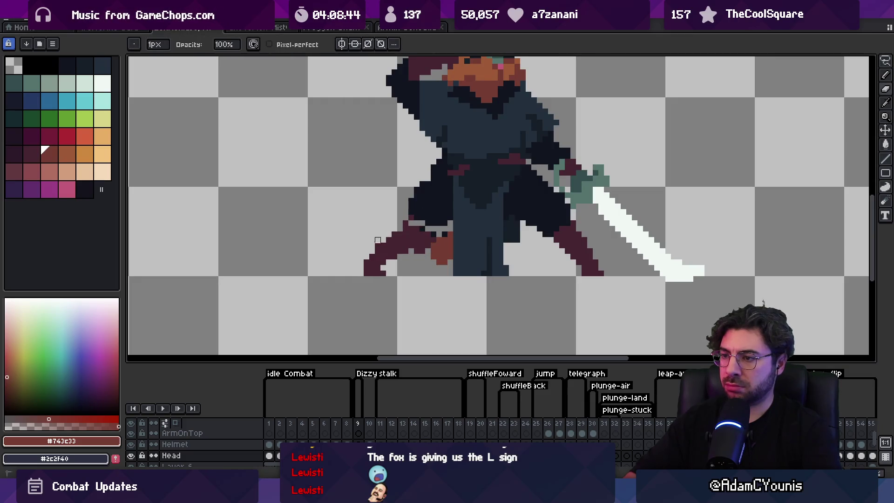
alt+click(430, 226)
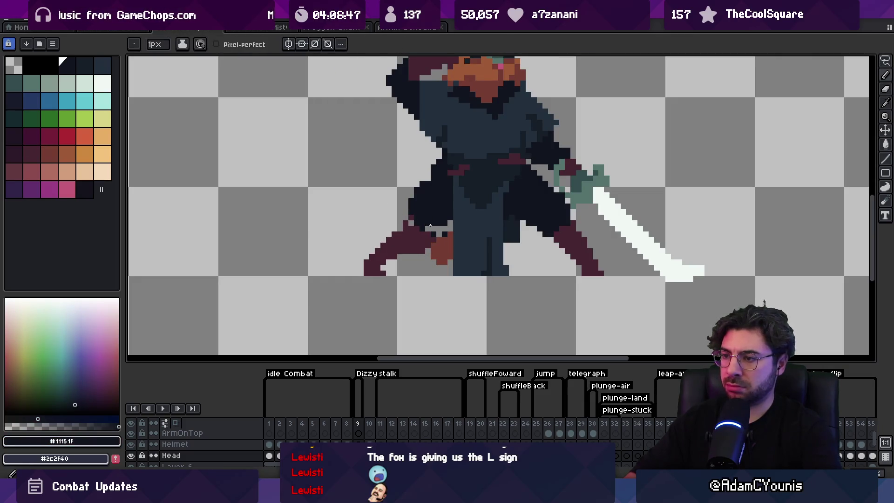
Step: Select the sword arm and lowered sword, then commit the selection
key(m)
scroll(414, 223, down, 3)
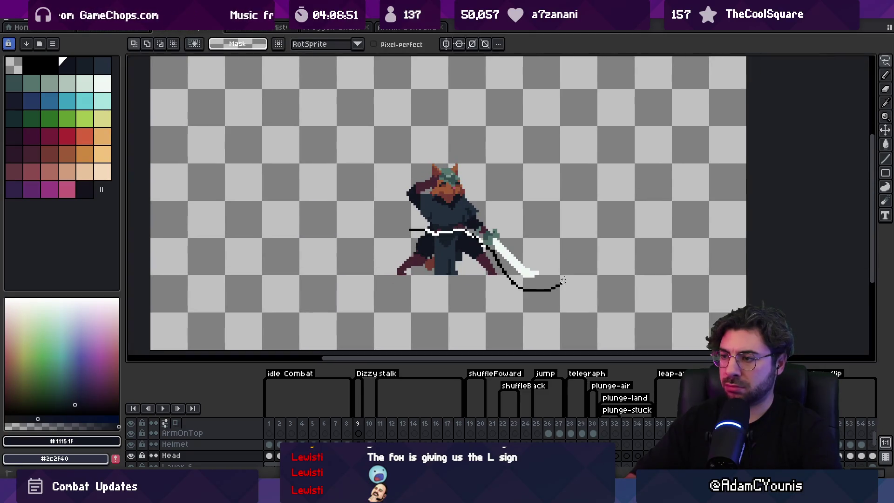
drag(554, 288, 410, 230)
key(ctrl+d)
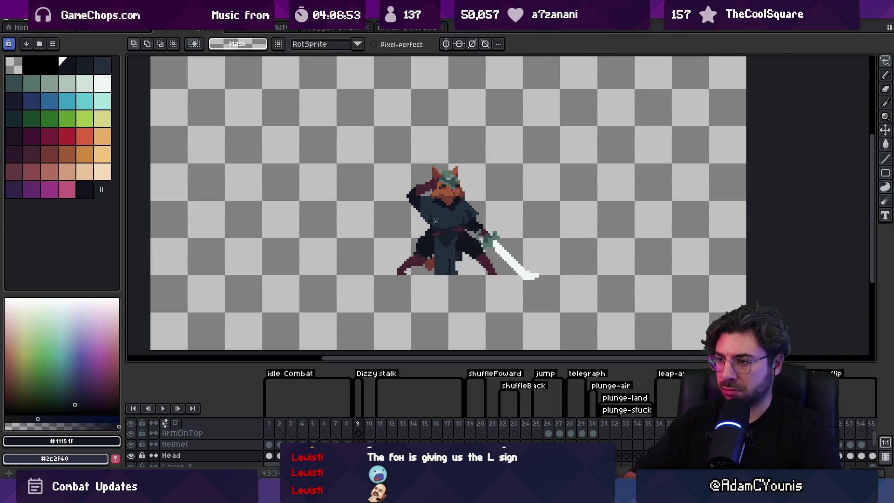
key(b)
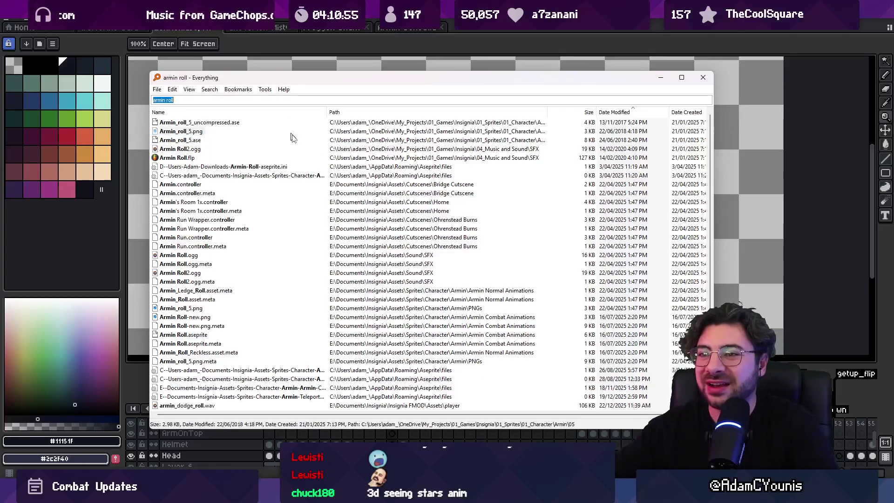
Step: Open Armin Balance.aseprite from Everything and select its frames 1 to 6
text(bala)
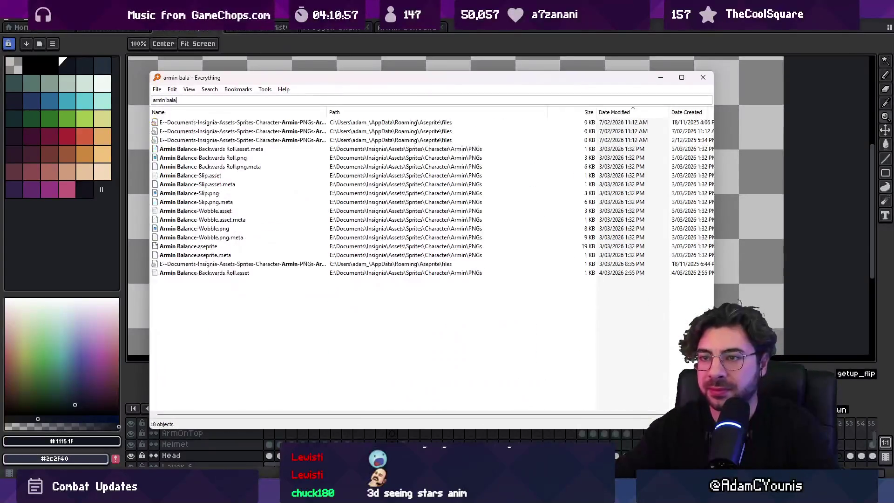
text(ncease)
key(Down)
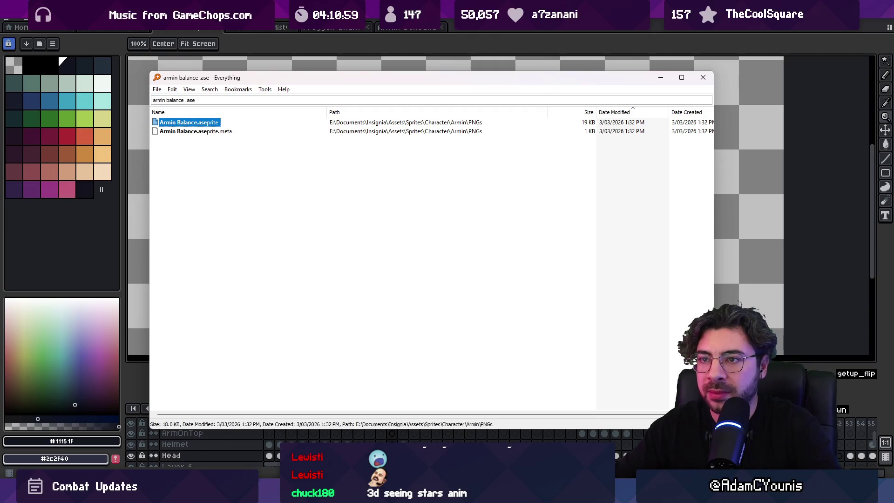
key(Return)
click(514, 215)
mouse_move(268, 386)
mouse_down()
mouse_move(461, 390)
mouse_move(430, 404)
mouse_up()
Step: Search Everything for Armin head-scratch files, then return to the Unity editor
key(ctrl+space)
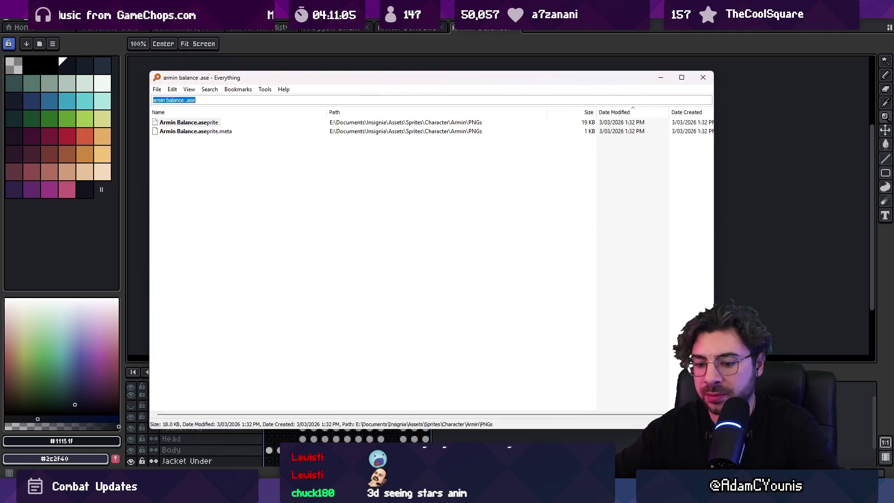
text(head scra)
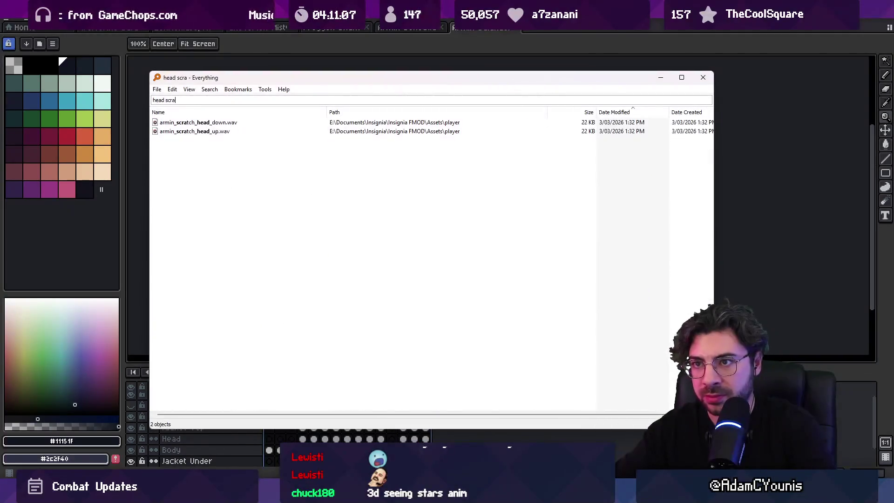
key(BackSpace)
key(BackSpace)
key(BackSpace)
key(BackSpace)
key(BackSpace)
key(BackSpace)
text(armin hea)
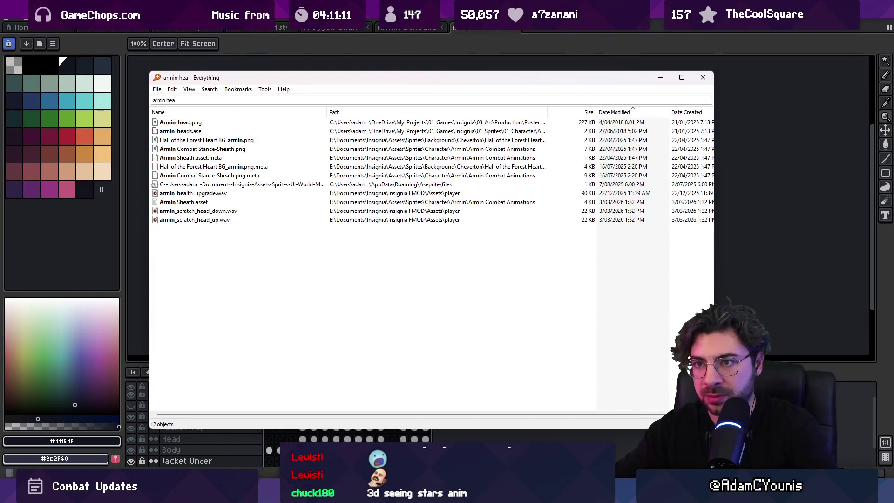
key(BackSpace)
key(BackSpace)
key(BackSpace)
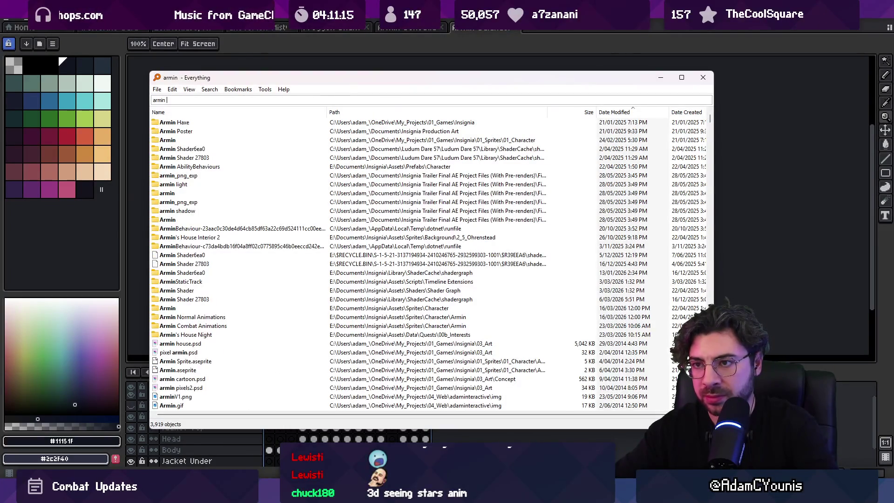
text(l)
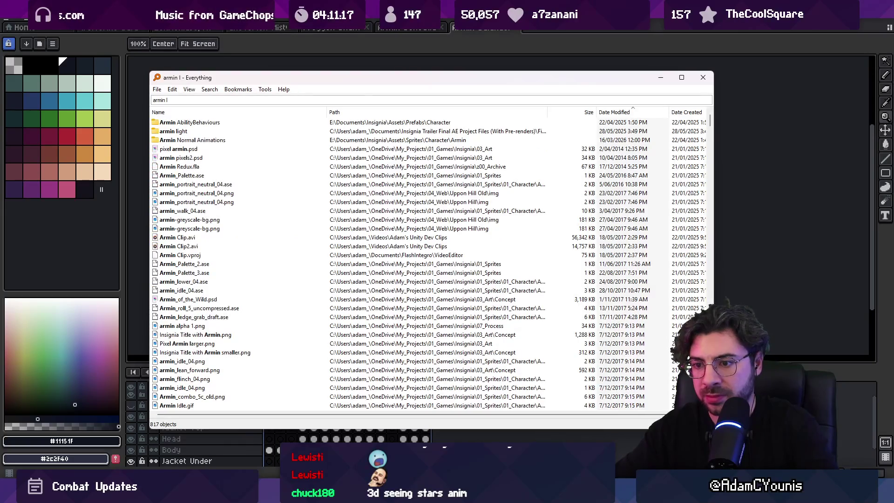
key(Escape)
key(alt+Tab)
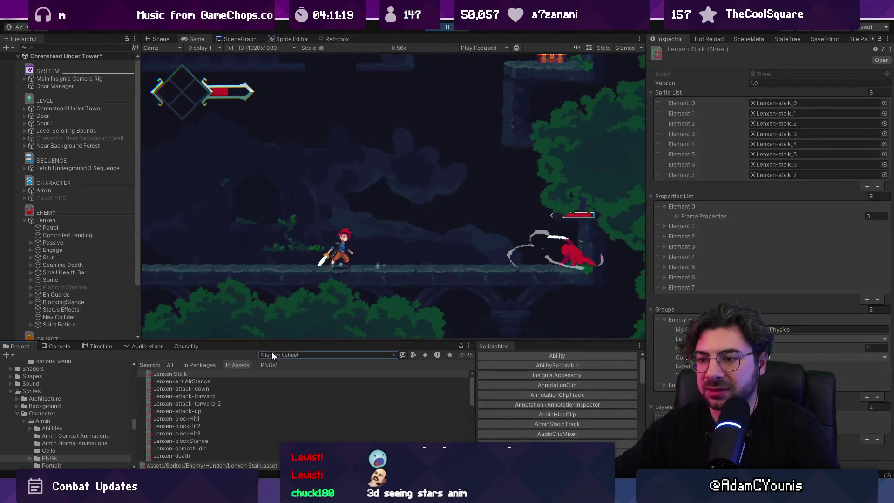
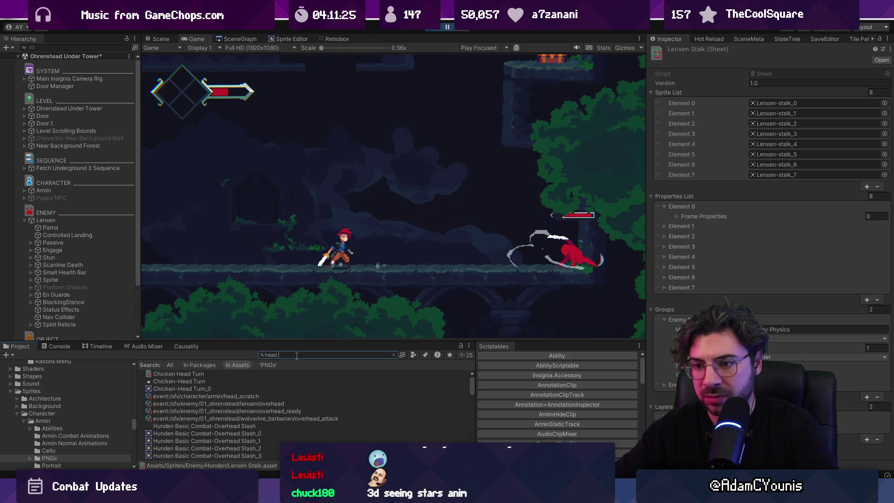
Step: Correct the Project search query to 'armin t:sheet'
scroll(283, 373, down, 5)
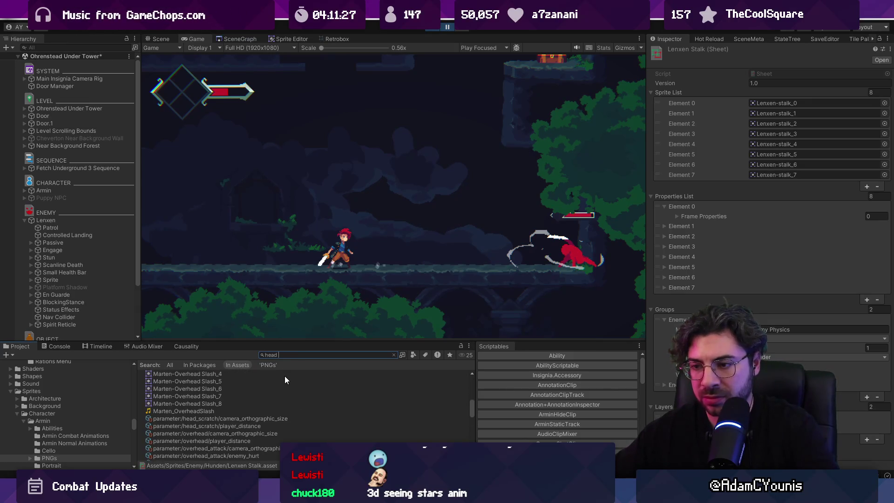
text(t:shet)
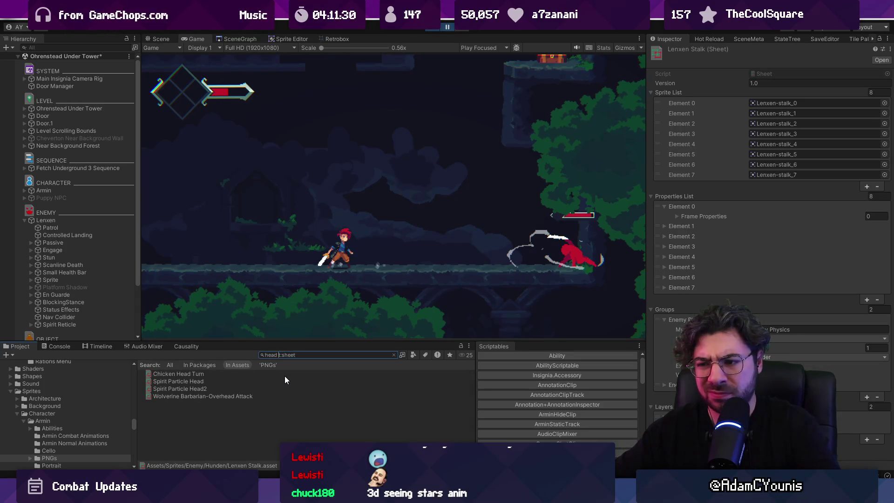
text(rmin )
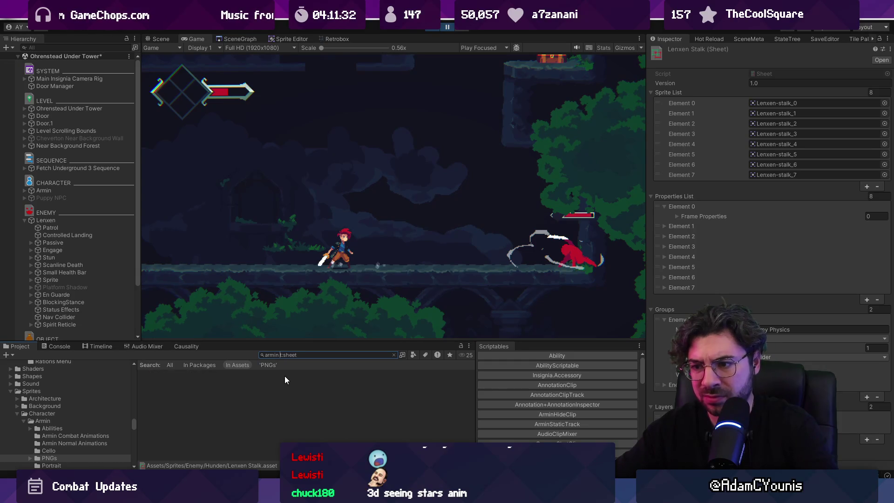
text(e)
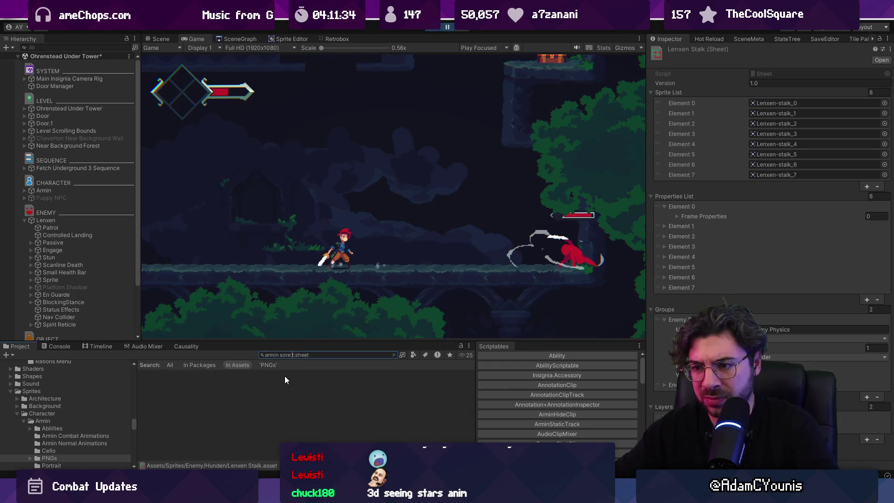
key(BackSpace)
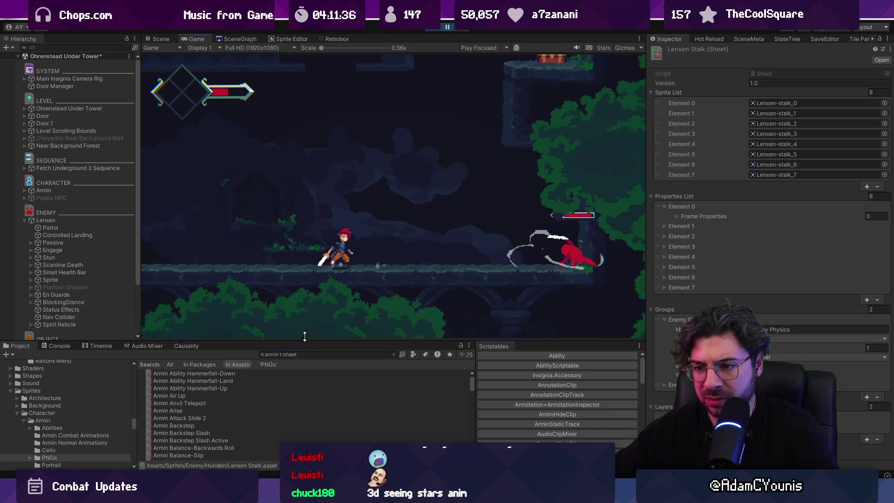
Step: Enlarge the asset list and scroll through all of Armin's sprite sheet results
drag(304, 340, 305, 156)
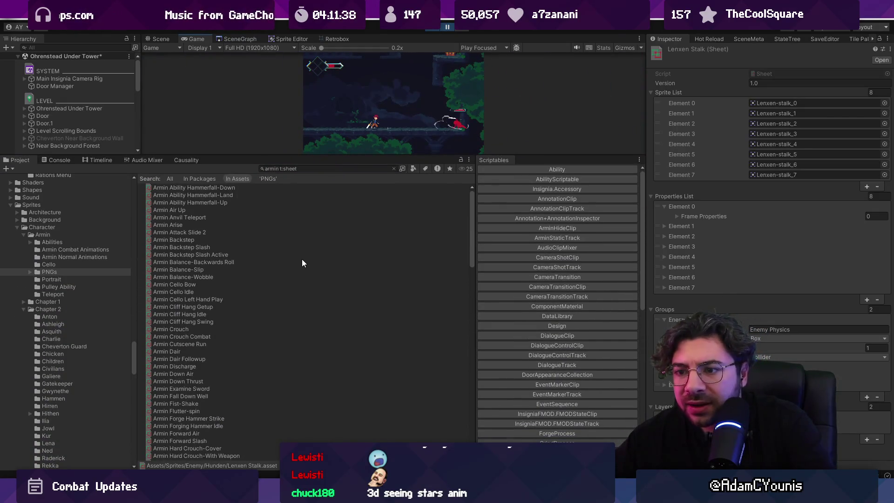
scroll(302, 258, down, 3)
scroll(300, 259, down, 3)
scroll(300, 261, down, 3)
scroll(296, 273, down, 3)
scroll(282, 280, down, 3)
scroll(286, 285, down, 3)
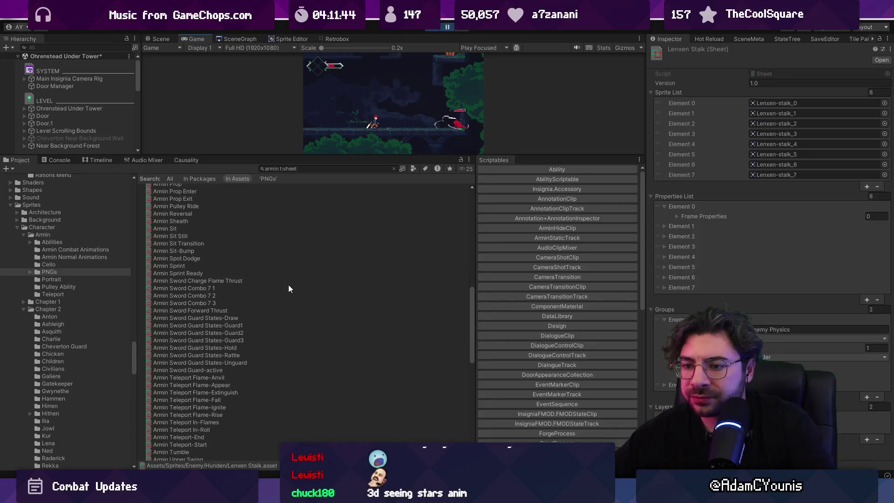
scroll(289, 284, down, 9)
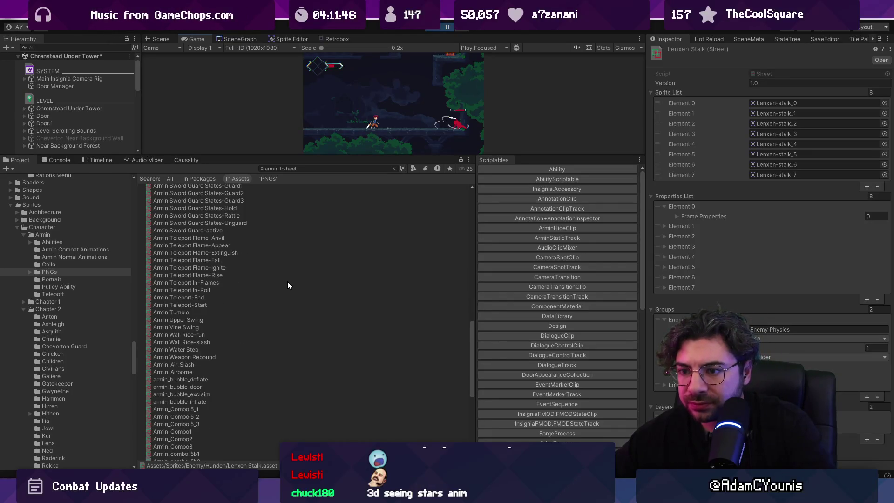
scroll(288, 283, down, 2)
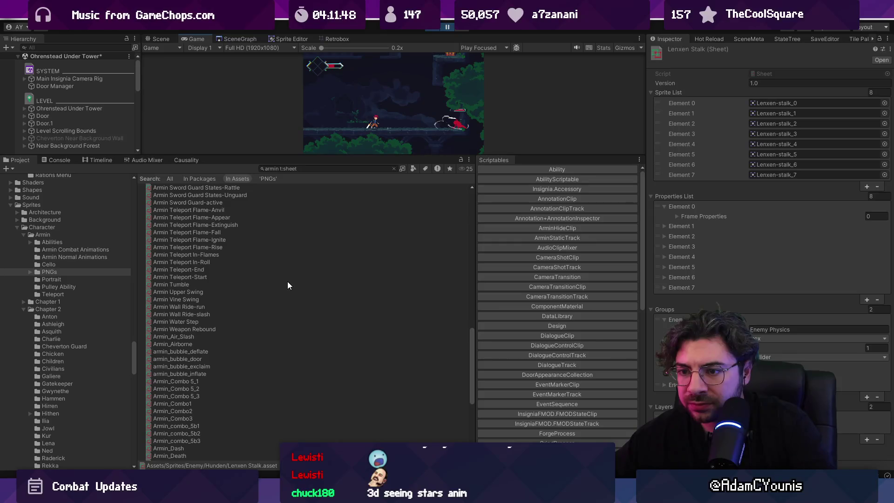
scroll(286, 282, down, 10)
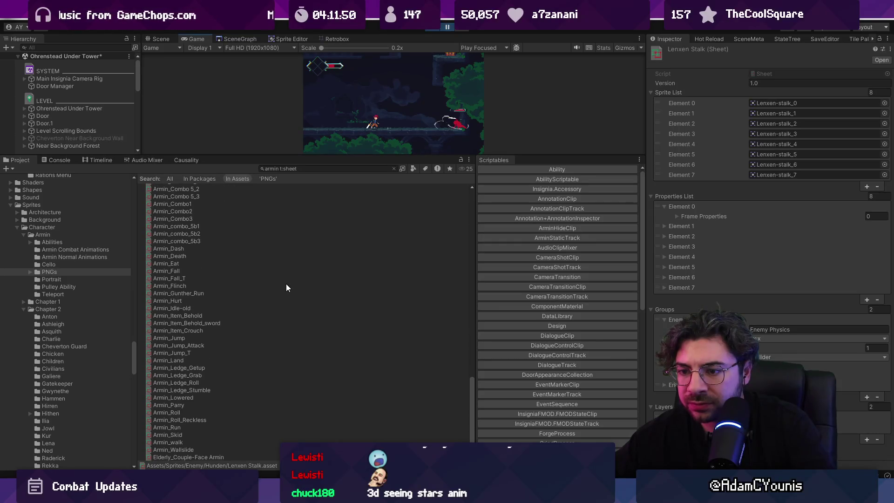
key(ctrl+alt+space)
text(armin wobble .a)
key(BackSpace)
key(Down)
key(Down)
key(Down)
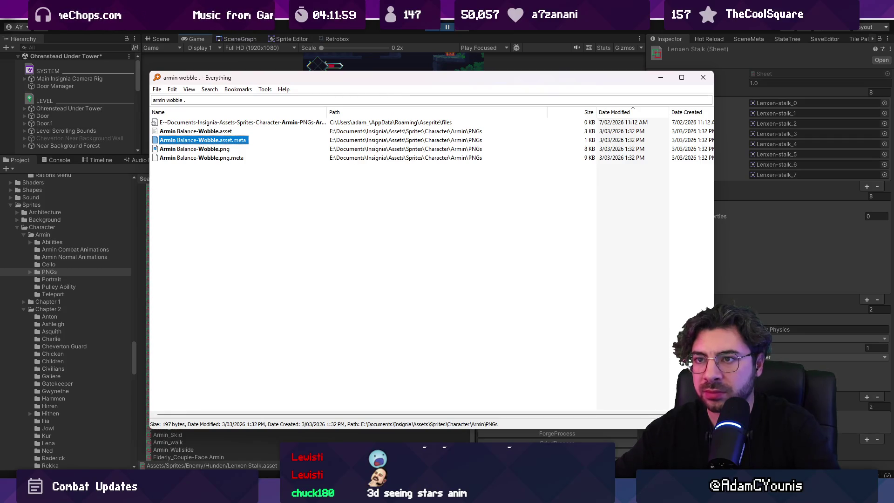
text(`)
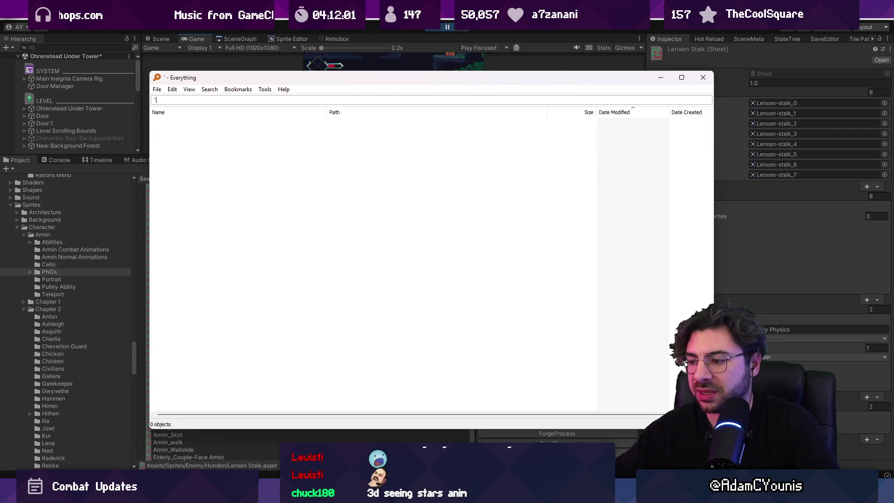
key(alt+Tab)
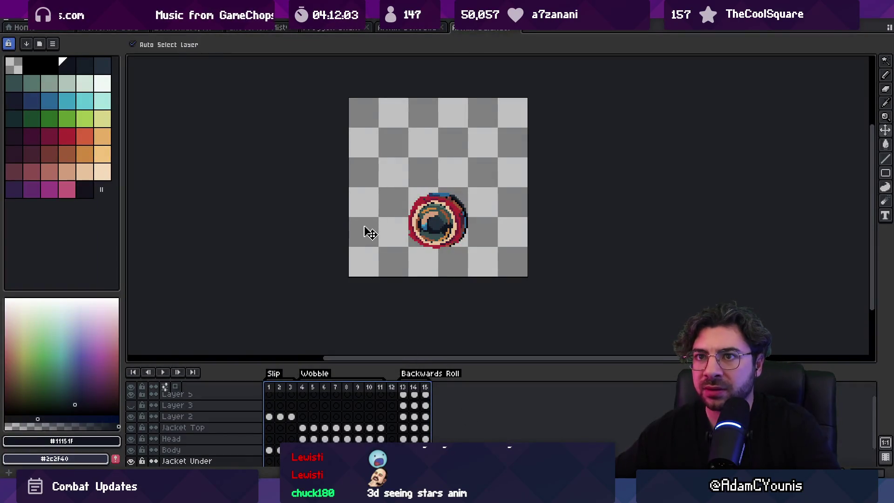
click(405, 387)
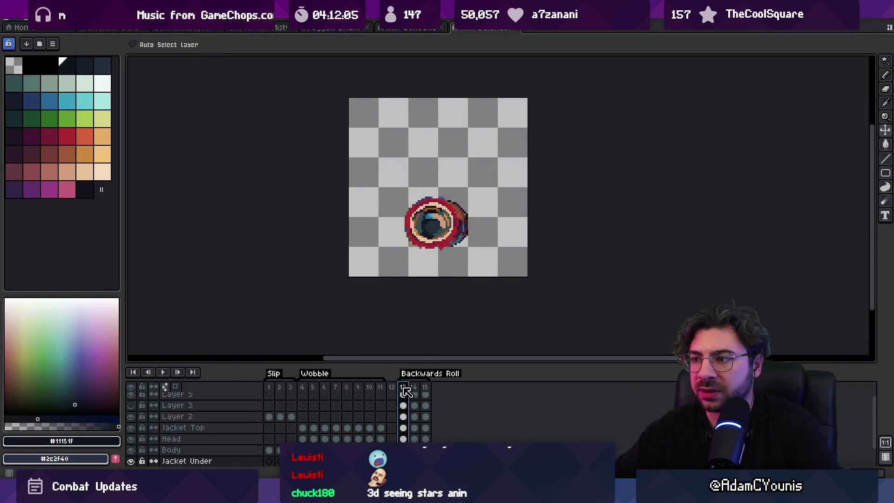
shift+click(413, 387)
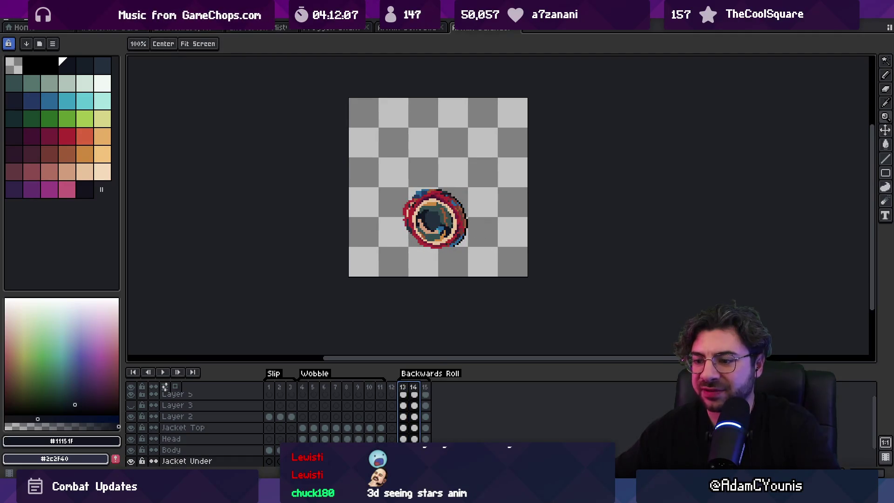
key(alt+Tab)
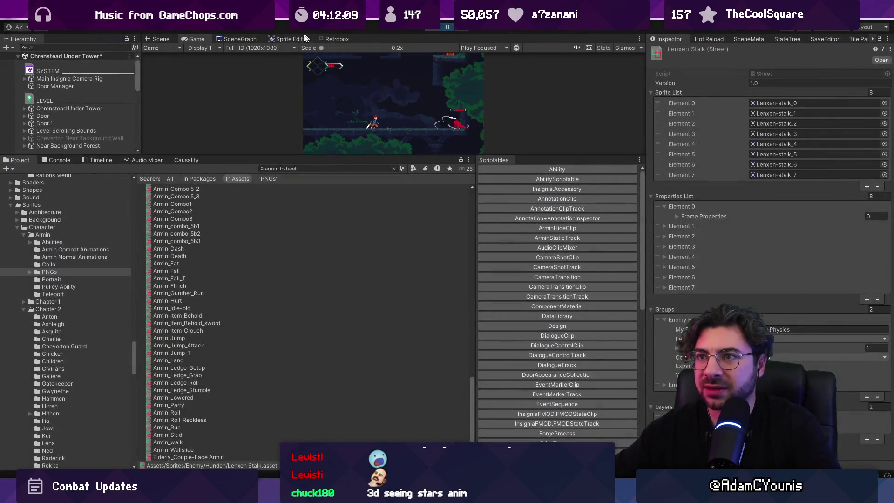
Step: Load the Crucible - Dandelion Trial room from SceneGraph without saving the current scene
click(251, 39)
drag(351, 156, 351, 231)
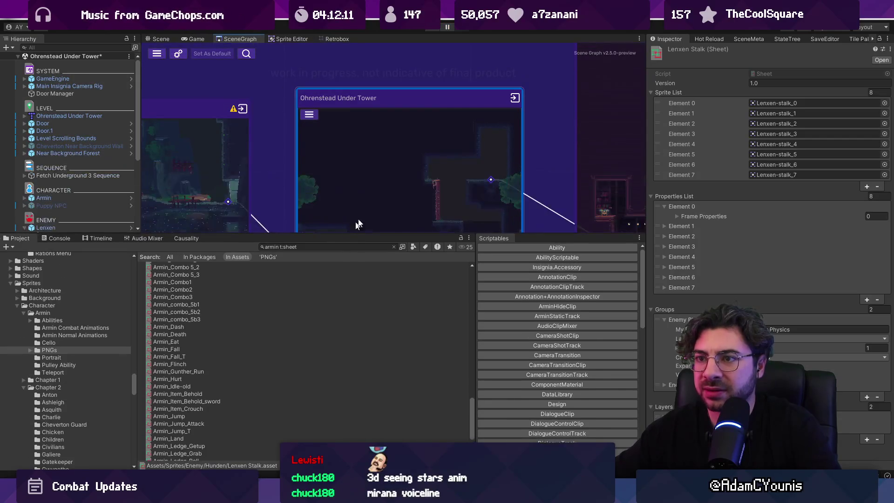
scroll(439, 145, down, 3)
scroll(386, 169, up, 5)
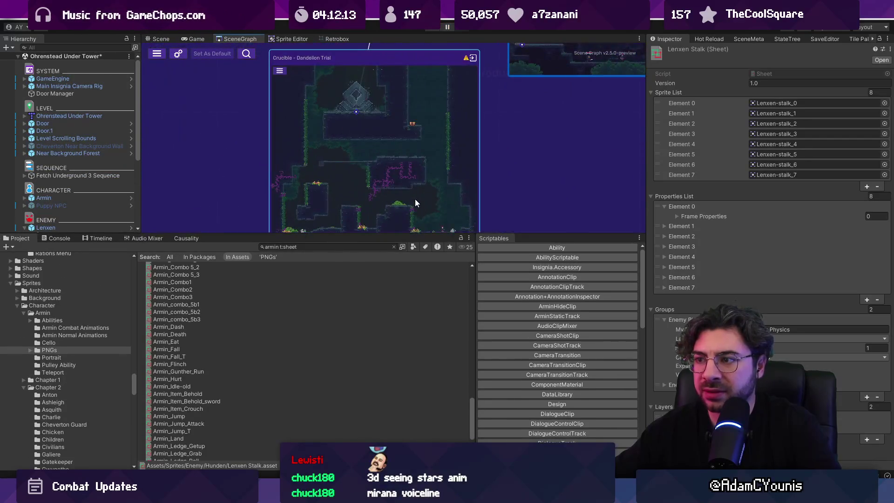
double_click(416, 203)
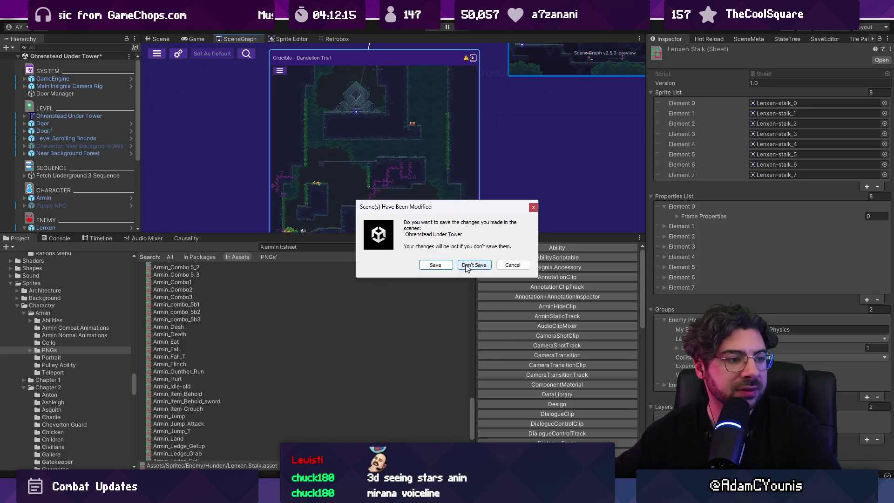
click(467, 265)
Step: Open the Teleport In 01 - Hurt sequence timeline from the scene's referenced sequences
click(294, 246)
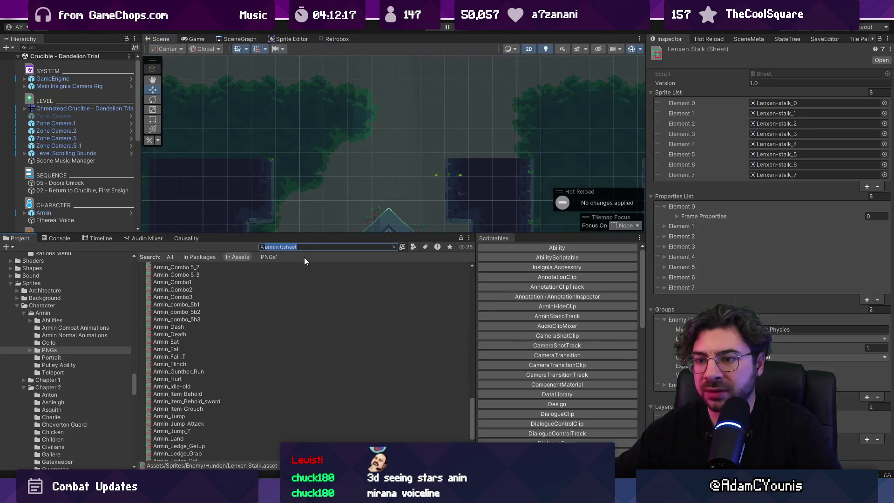
click(185, 239)
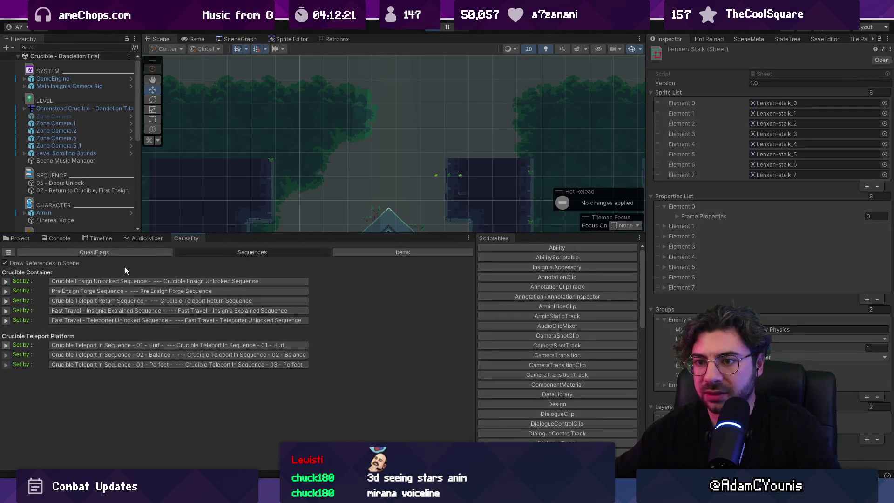
click(436, 26)
click(171, 345)
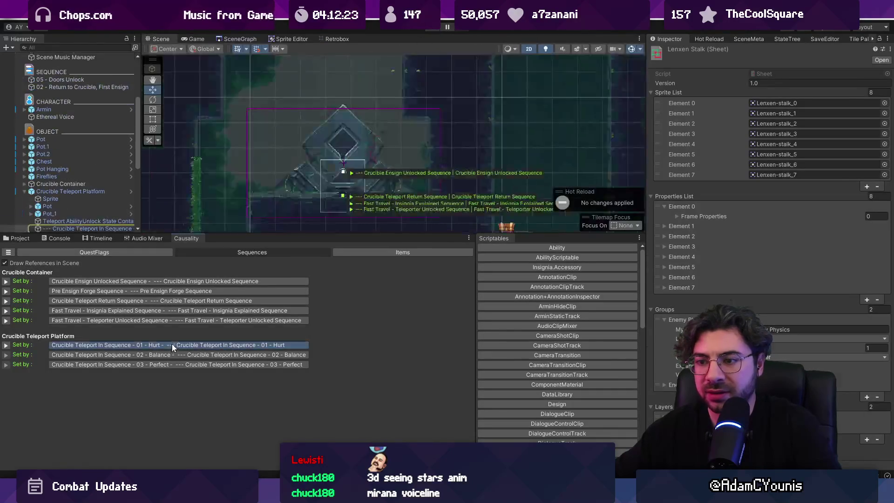
scroll(231, 332, up, 10)
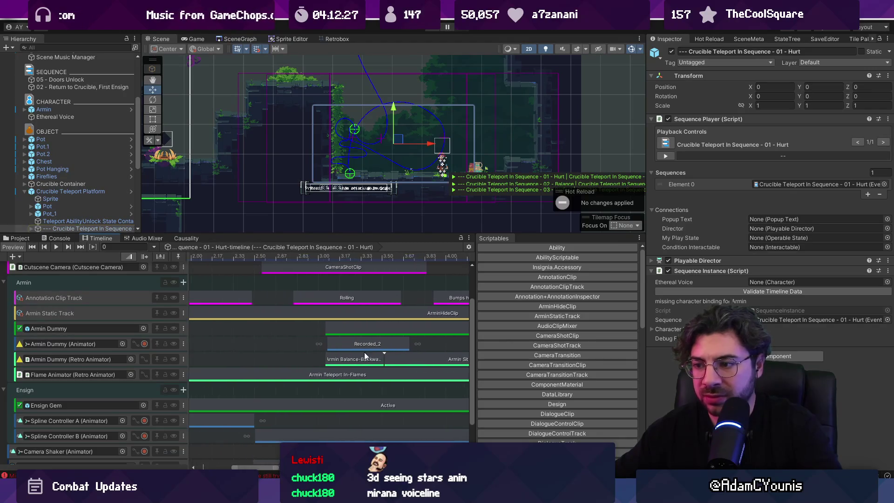
Step: Open the Armin Sit-Bump sprite sheet used by the timeline's clip
click(396, 359)
scroll(430, 310, up, 3)
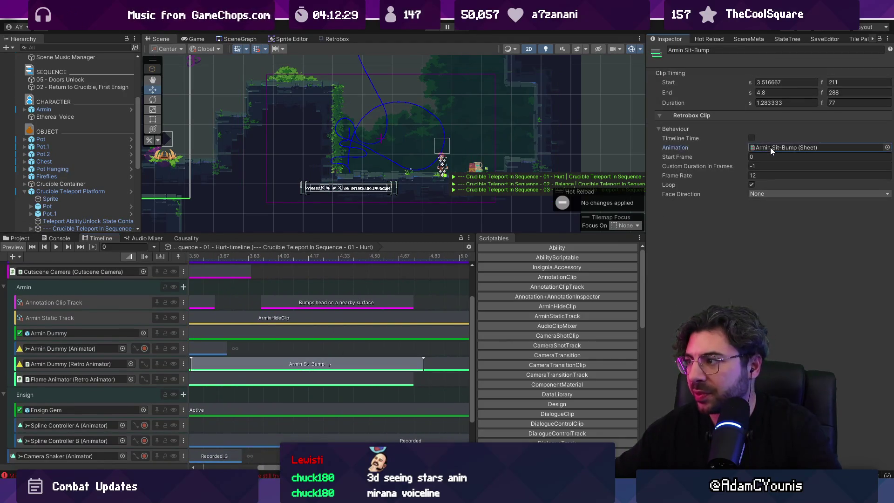
double_click(770, 148)
click(18, 238)
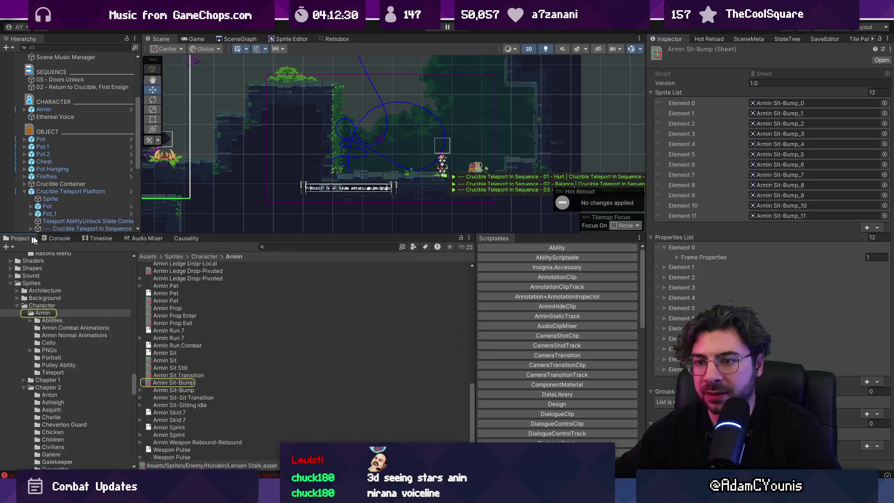
Step: Open Armin Sit in Aseprite and play the Bump frames 22–33
click(168, 353)
double_click(168, 353)
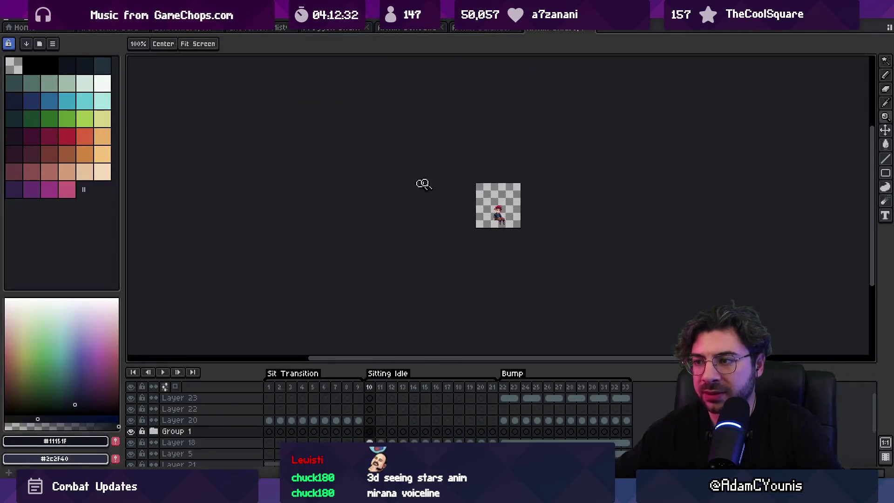
drag(508, 389, 670, 378)
click(511, 399)
key(Return)
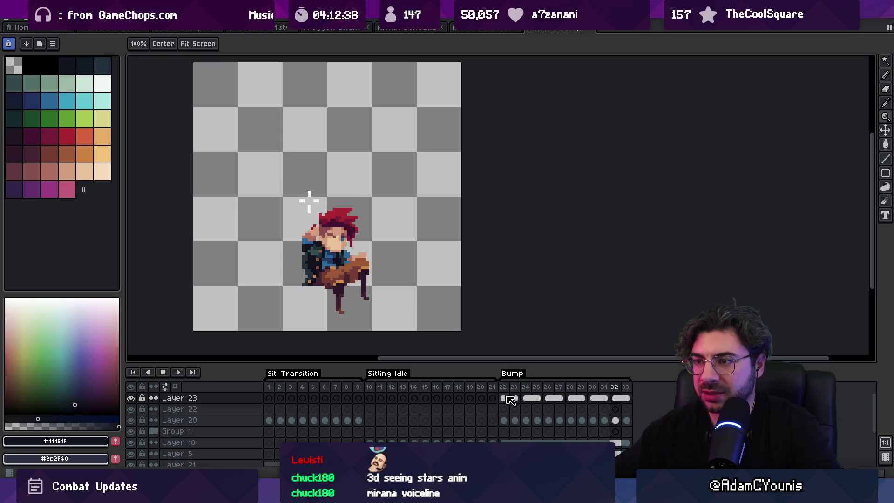
key(Return)
Step: Select Layer 23's cels across Bump frames 22–33, then clear the selection
key(v)
scroll(312, 218, up, 2)
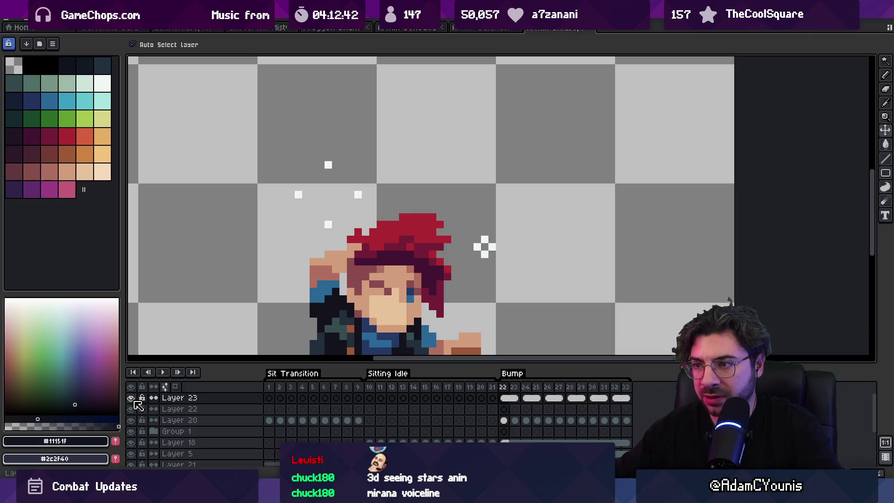
click(621, 398)
shift+click(509, 398)
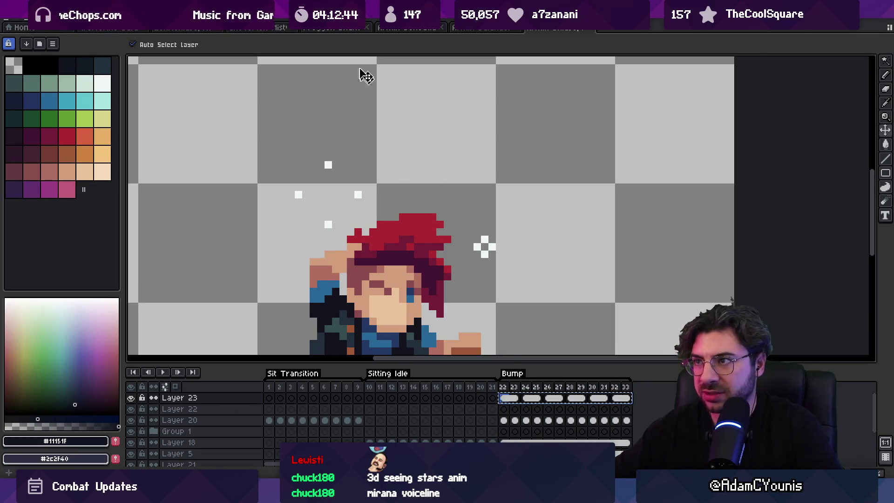
key(Escape)
click(497, 29)
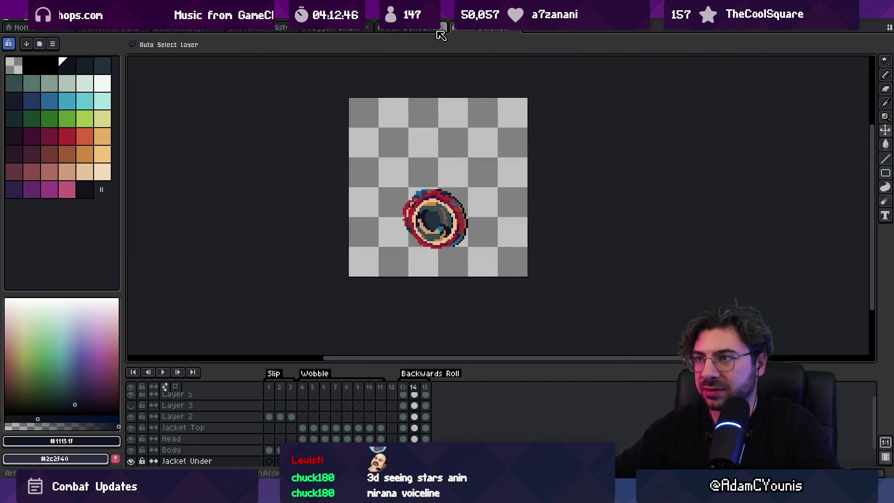
Step: Look through the open red guard, green creature, town scene and frog sprite documents
click(437, 29)
click(132, 30)
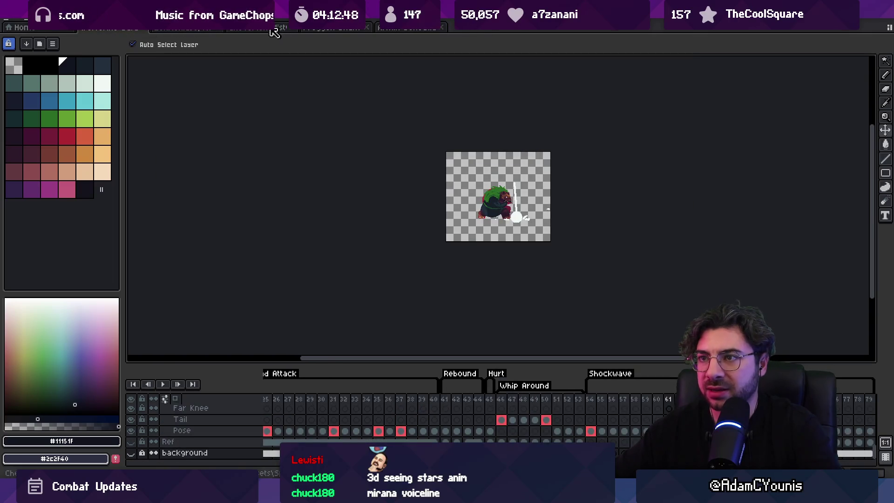
click(279, 29)
click(340, 30)
click(401, 30)
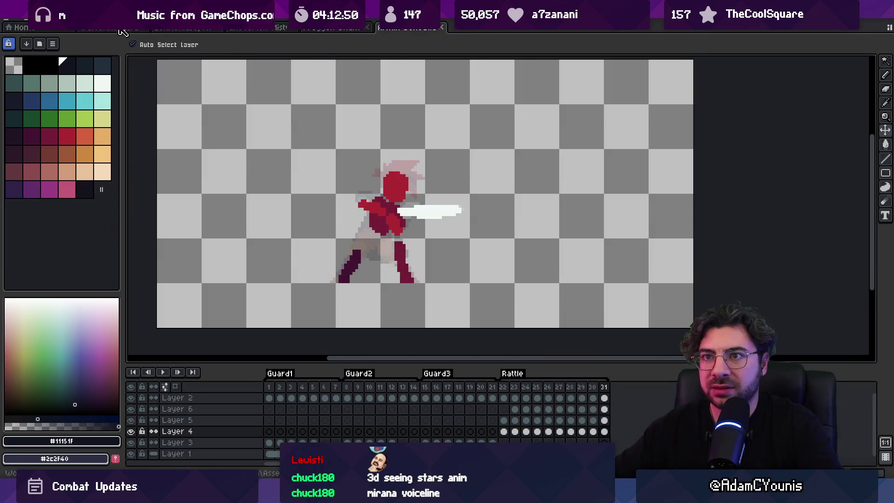
Step: Show all layers of the fox swordsman's animation and select the Smear cel at frame 9
click(151, 31)
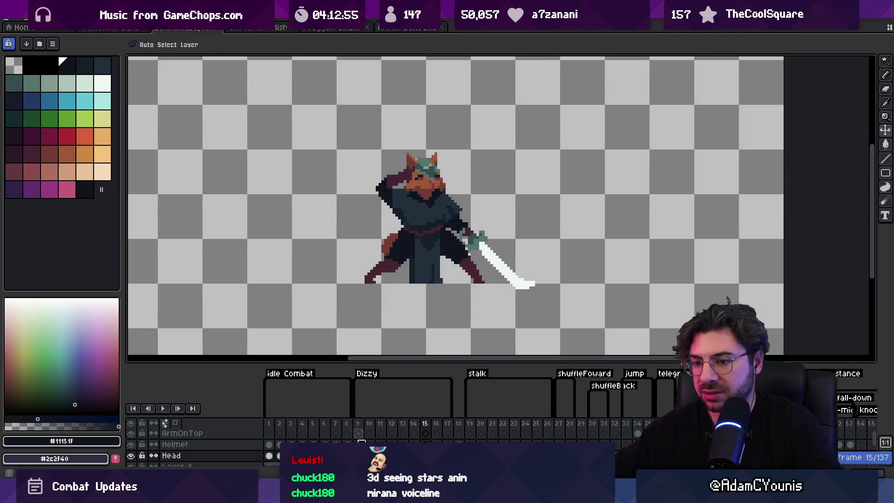
scroll(378, 432, up, 1)
key(Tab)
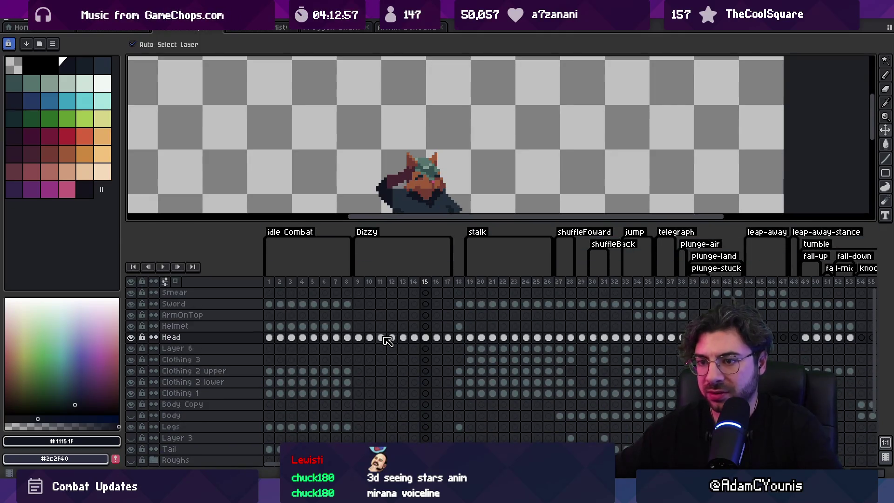
click(358, 292)
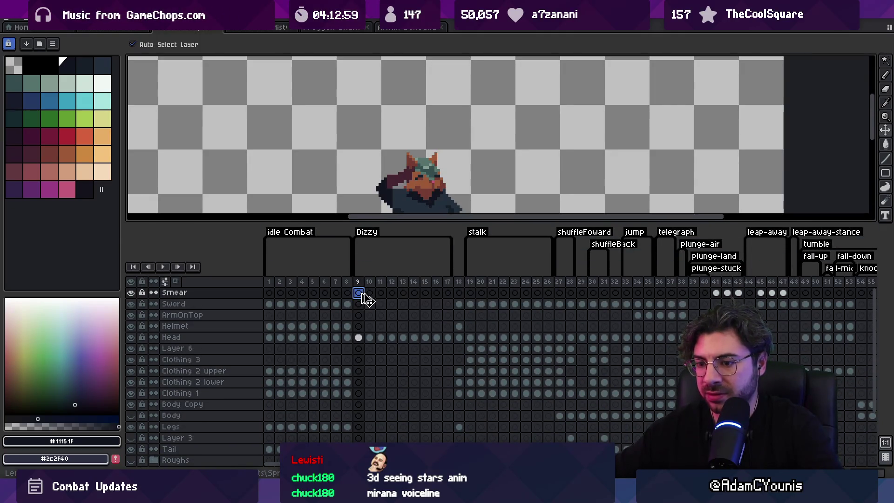
click(400, 28)
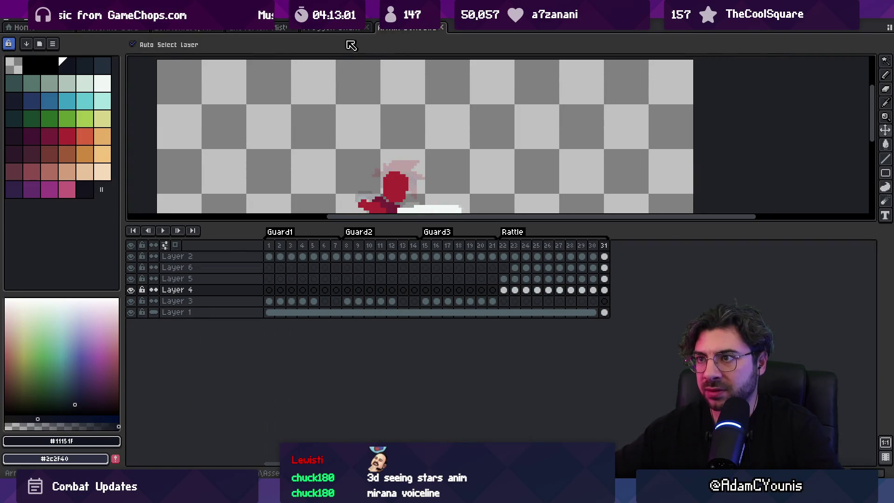
Step: Reopen Armin Sit.aseprite from recent files and select Layer 23 cels across frames 22–30
click(14, 20)
mouse_move(35, 49)
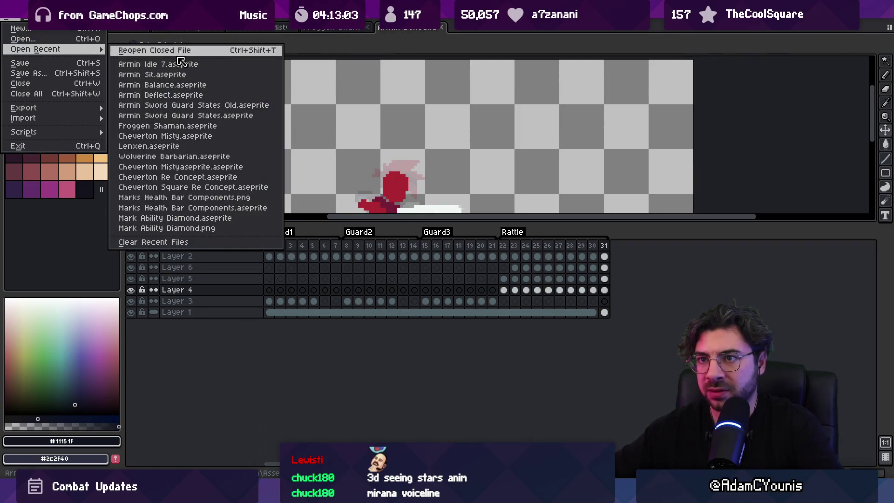
click(153, 74)
mouse_move(511, 260)
mouse_down()
mouse_move(635, 259)
mouse_move(616, 250)
mouse_up()
click(114, 29)
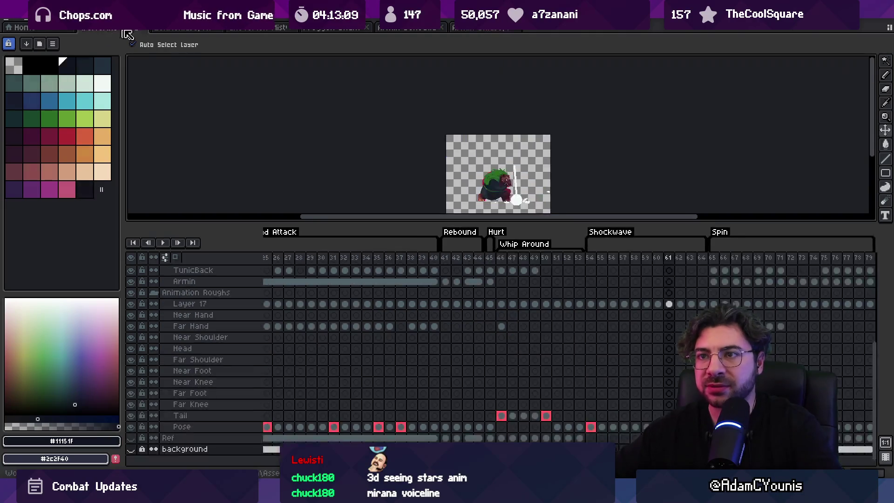
Step: Insert three new frames after frame 10 in the fox swordsman's Dizzy animation
click(192, 29)
click(369, 282)
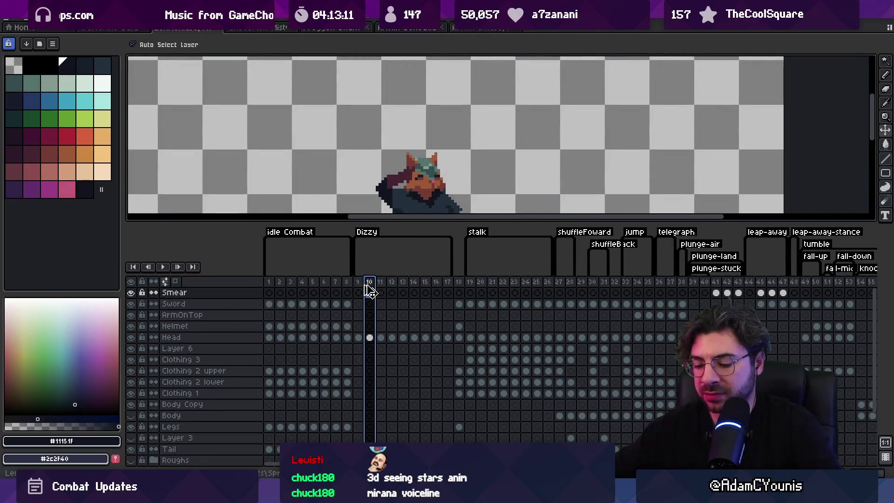
key(alt+n)
key(alt+n)
key(Return)
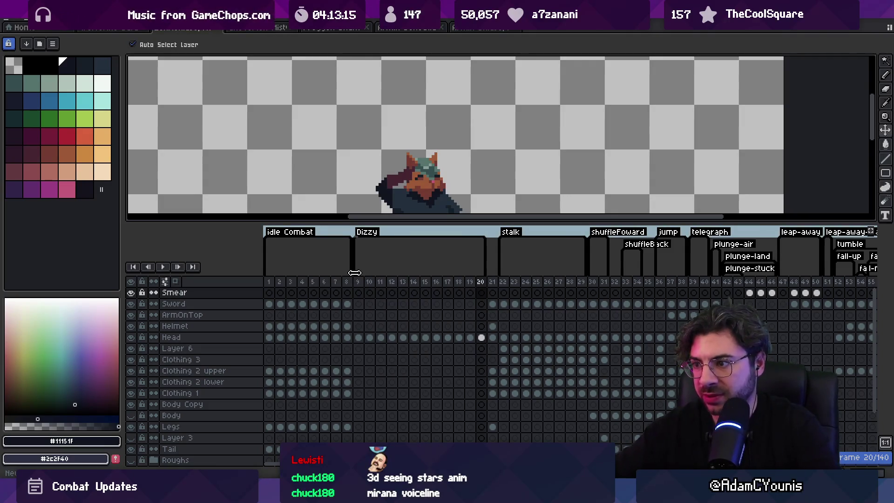
key(alt+n)
Step: Select the Smear cels from frame 9 to 20 and play the animation
click(359, 292)
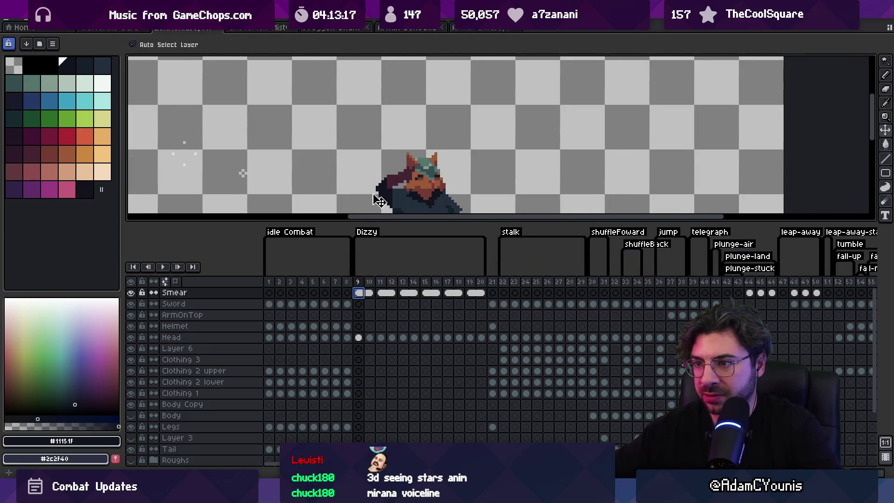
scroll(444, 164, down, 1)
drag(476, 292, 359, 293)
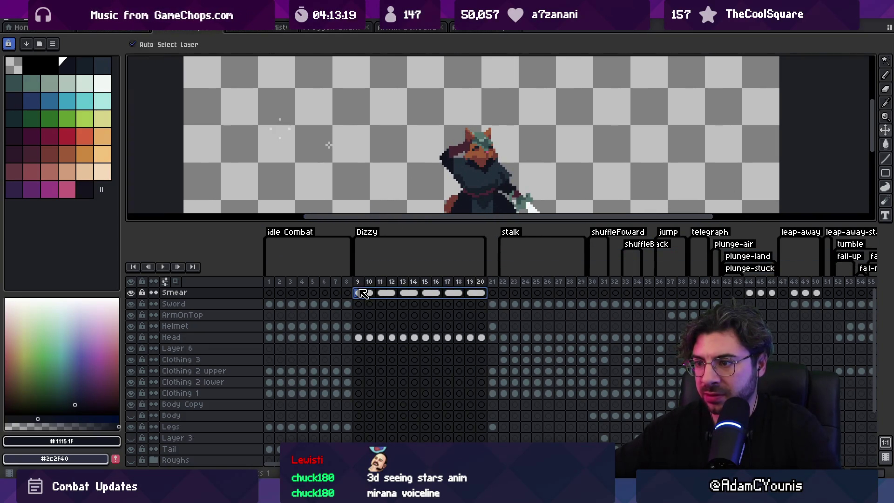
scroll(323, 171, up, 1)
scroll(322, 172, left, 1)
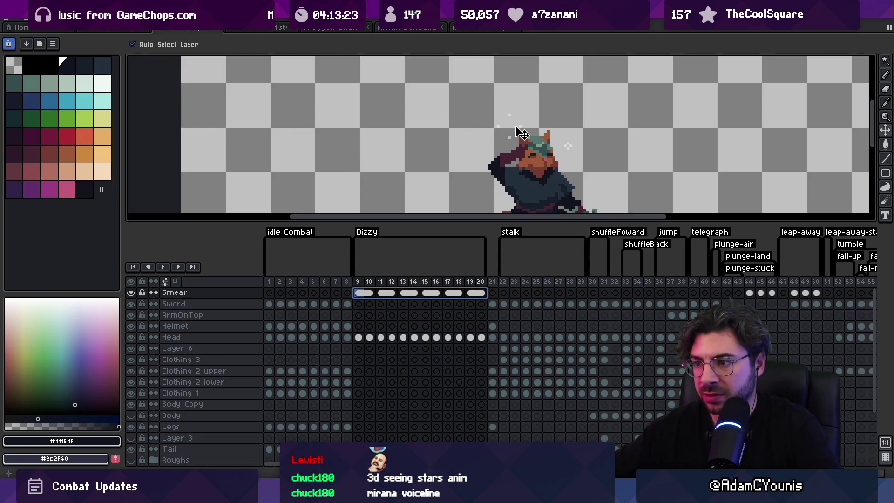
key(Return)
scroll(516, 134, down, 2)
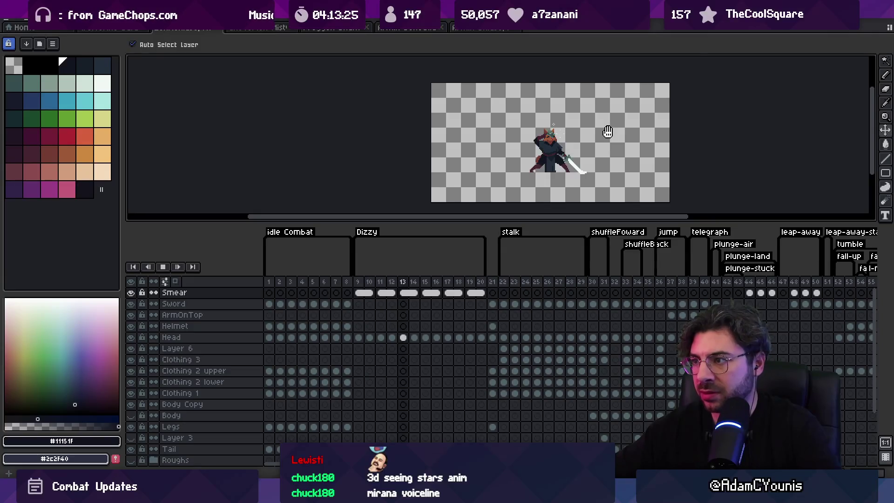
scroll(607, 131, up, 2)
key(Return)
key(Return)
key(Return)
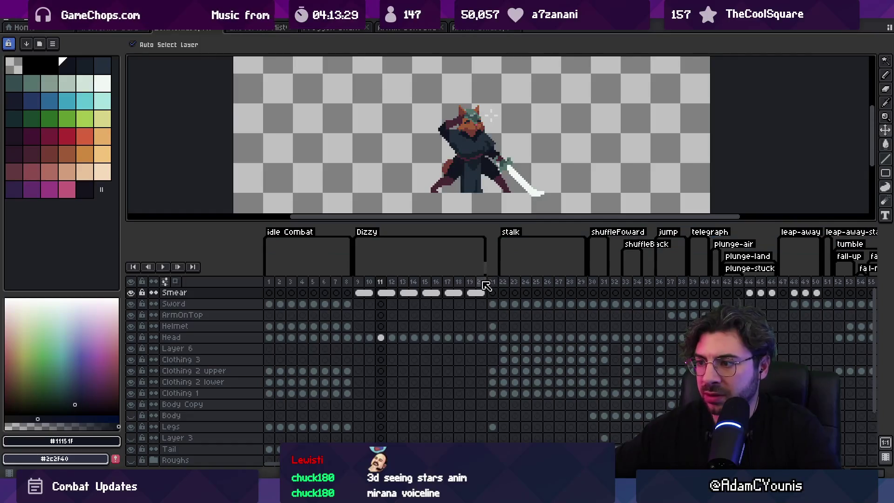
Step: Replay frames 9–20 on all layers and stop on frame 16 with Head active
drag(484, 285, 363, 285)
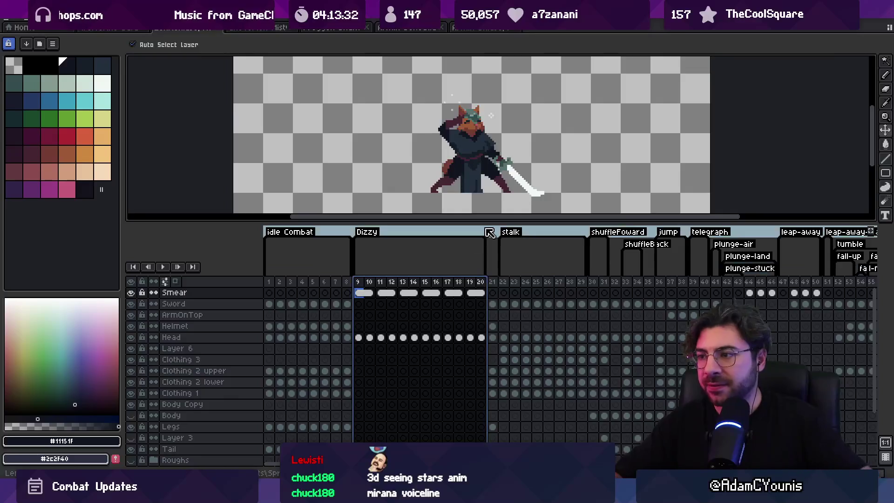
drag(489, 218, 488, 249)
key(Return)
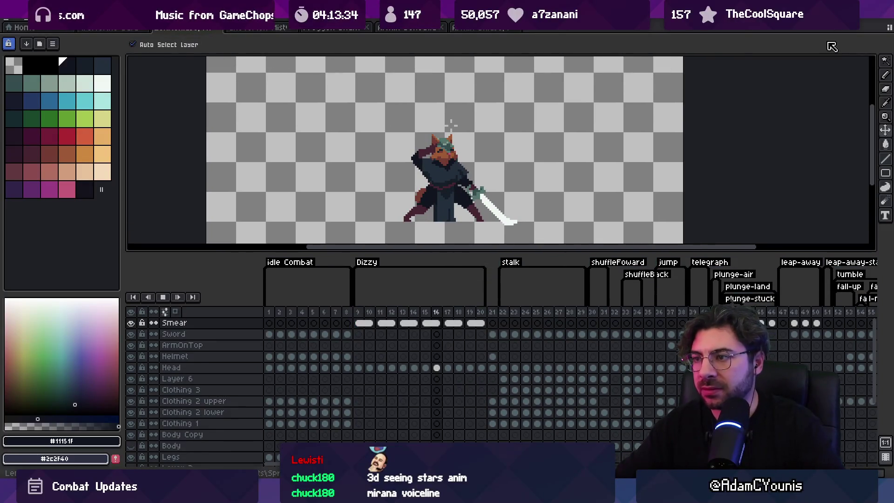
scroll(425, 161, down, 1)
scroll(426, 161, up, 2)
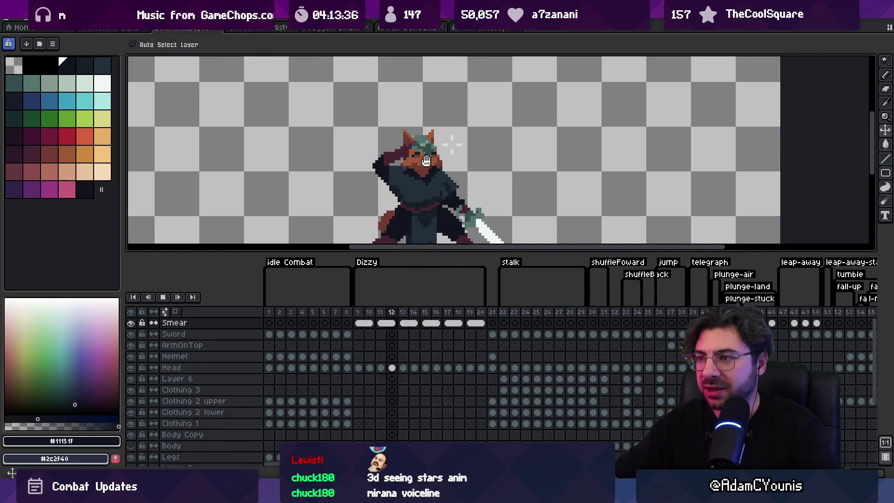
scroll(426, 161, up, 2)
click(366, 164)
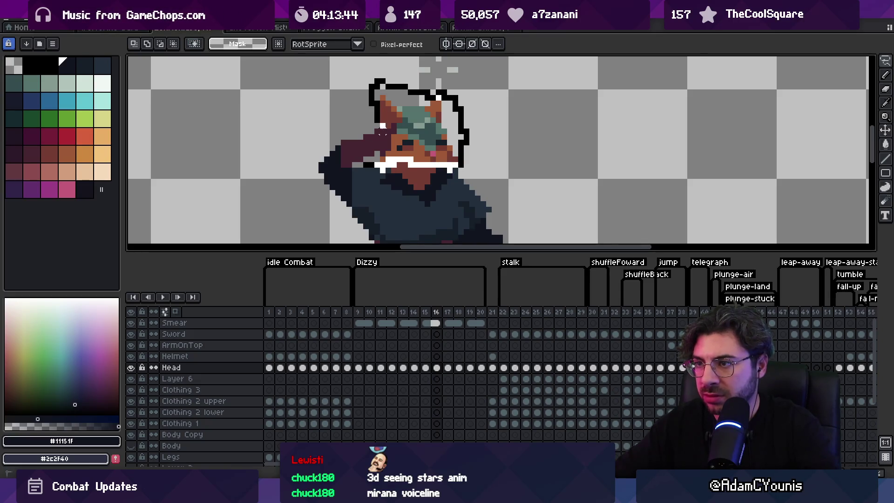
Step: Move the fox's head down two pixels on frame 16
scroll(382, 153, down, 2)
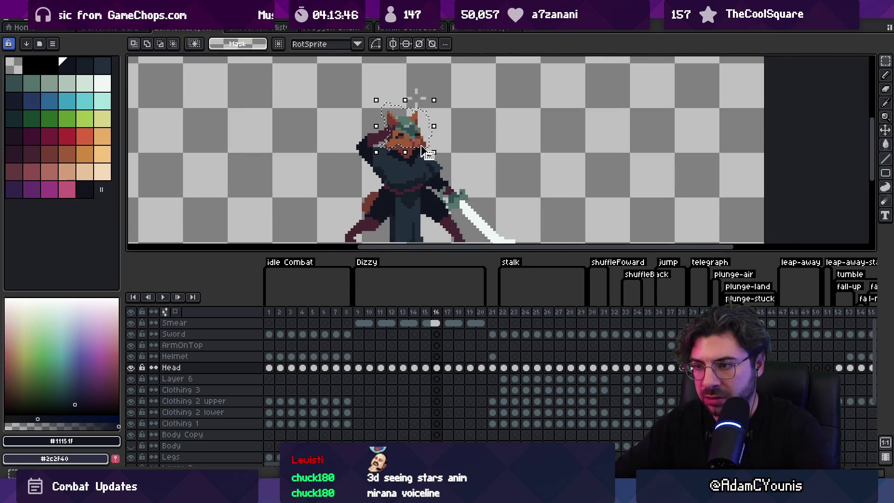
click(420, 162)
drag(419, 157, 419, 162)
key(Return)
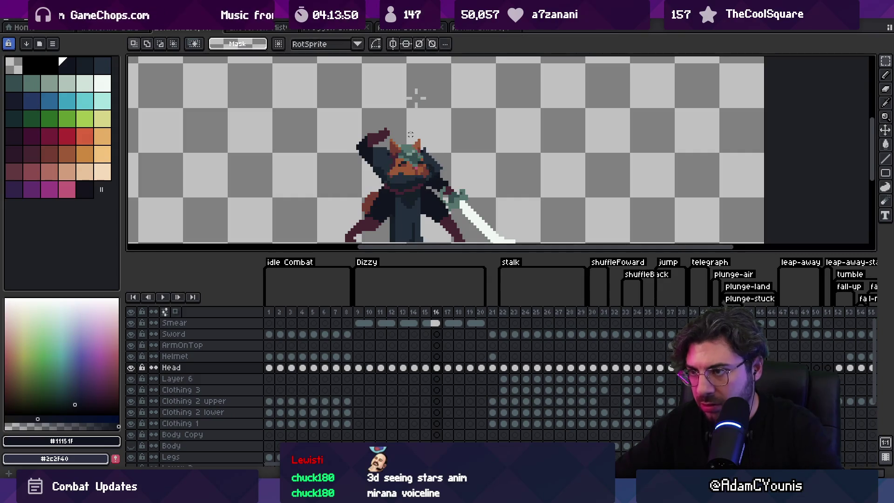
Step: Remove the stray reddish pixels at the top of the raised arm
key(b)
drag(389, 126, 363, 146)
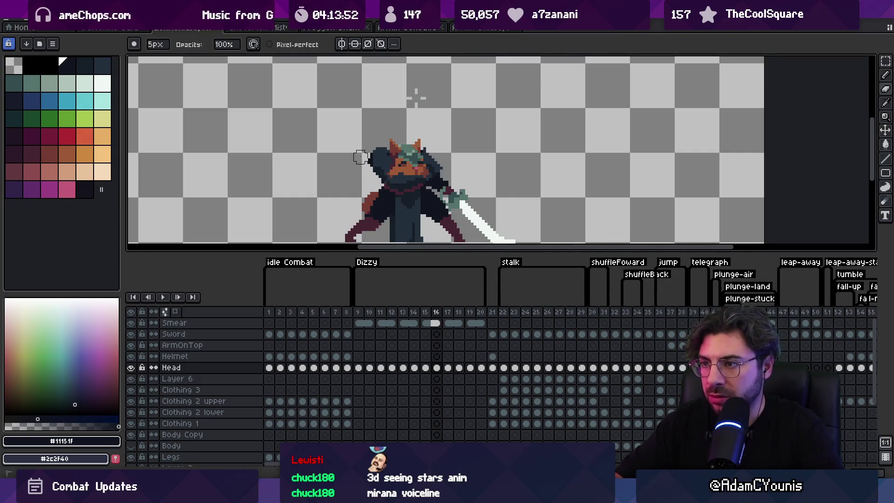
scroll(373, 144, up, 1)
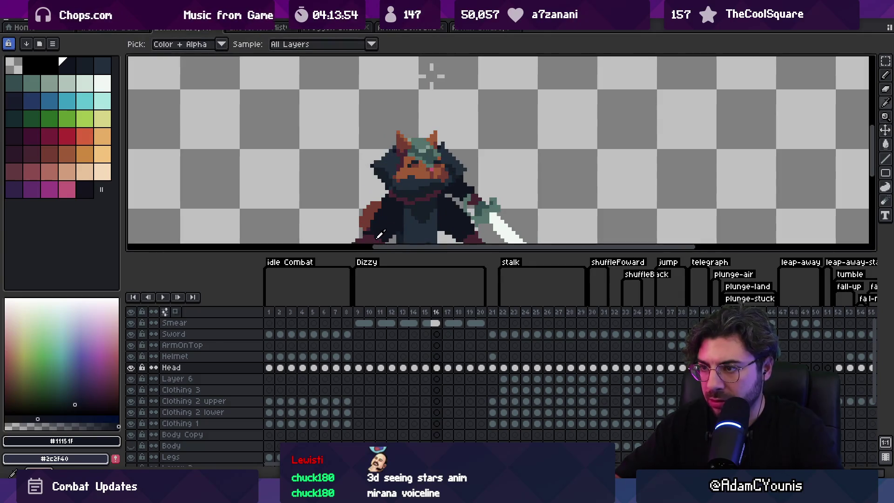
alt+click(378, 236)
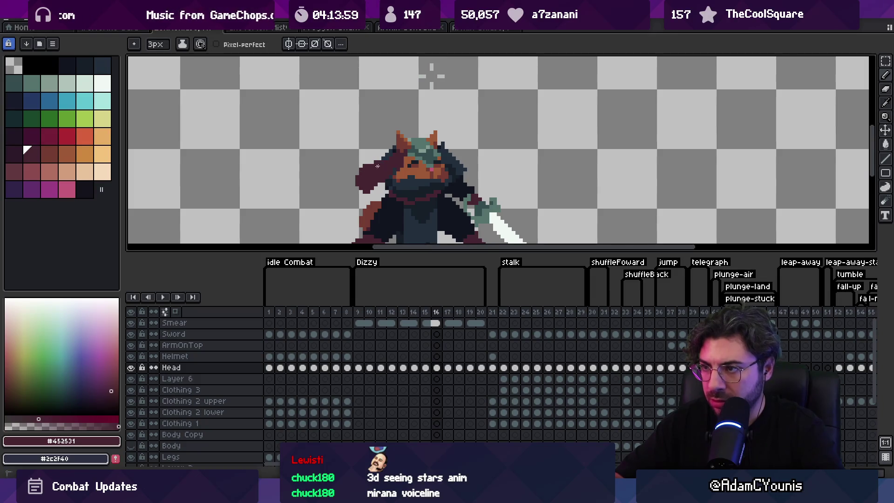
key(z)
scroll(396, 107, down, 3)
scroll(390, 142, up, 3)
Step: Pencil dark navy pixels along the hood's left edge
alt+click(382, 164)
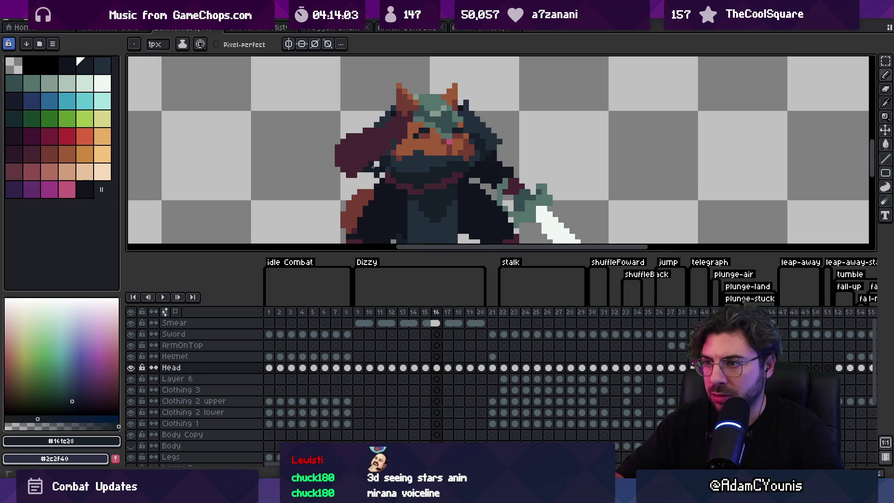
alt+click(432, 170)
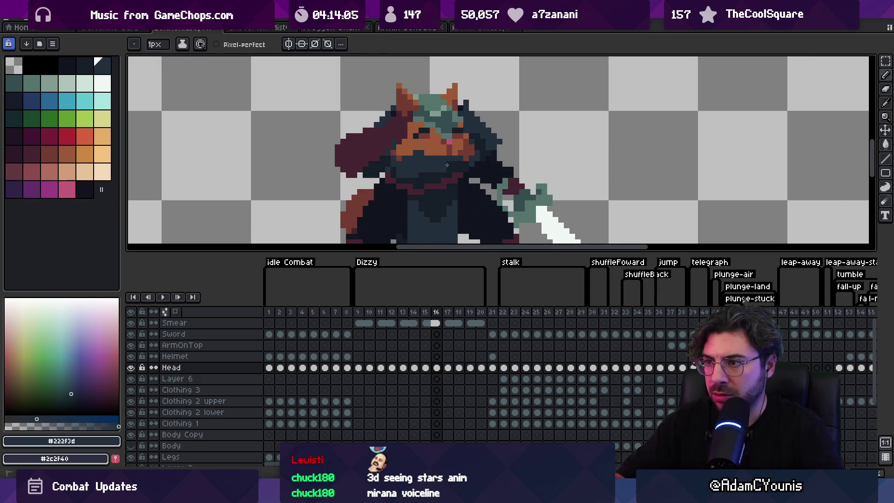
alt+click(383, 163)
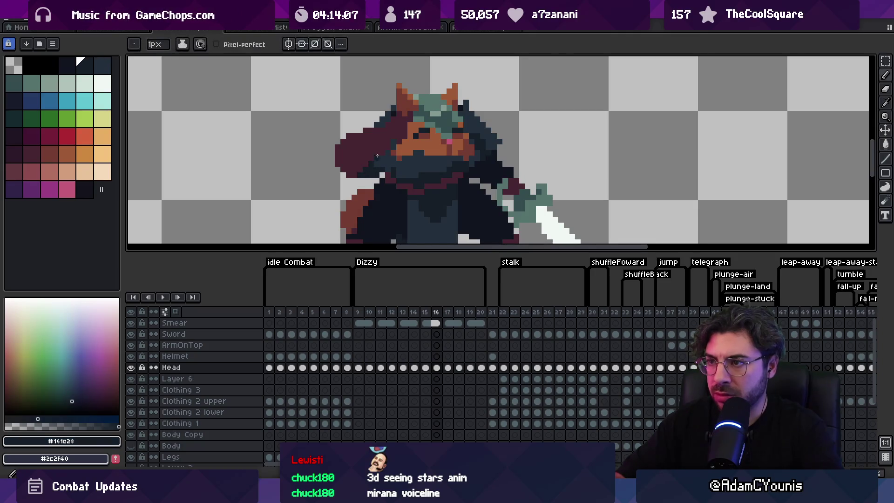
key(e)
key(b)
drag(338, 158, 337, 164)
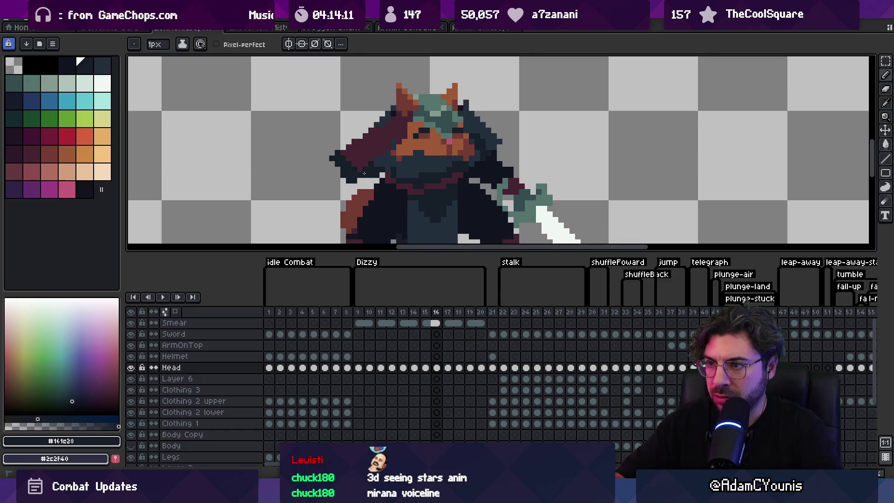
key(z)
scroll(350, 130, down, 5)
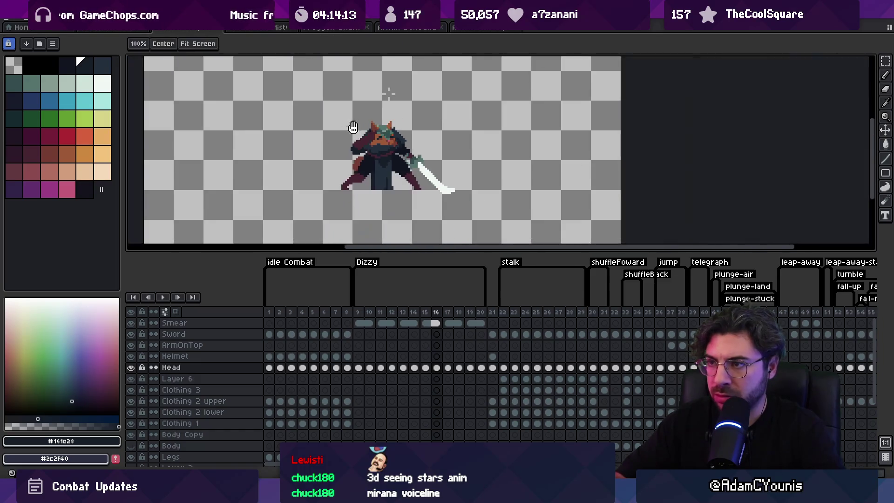
Step: Sample the dark navy and draw a diagonal outline stroke near the helmet on frame 16
scroll(383, 94, up, 2)
scroll(373, 122, down, 1)
scroll(441, 106, up, 1)
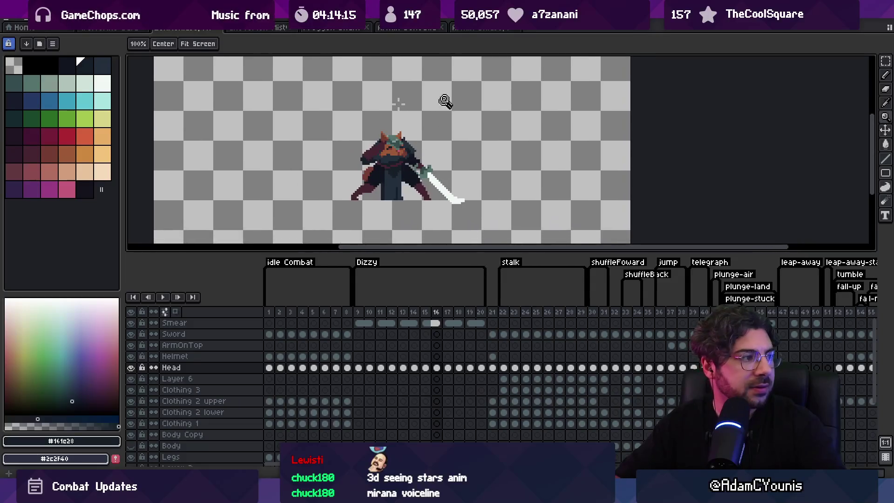
scroll(400, 140, up, 3)
key(i)
click(393, 138)
key(b)
drag(380, 123, 409, 146)
key(e)
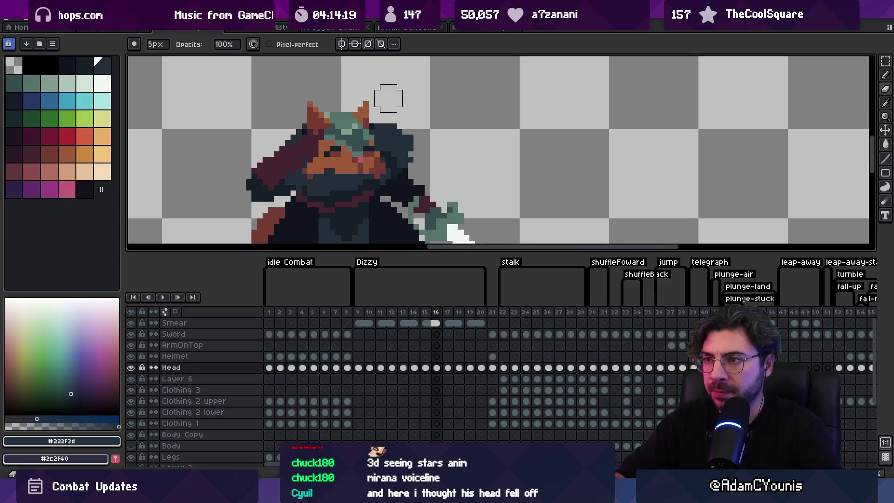
scroll(401, 117, down, 5)
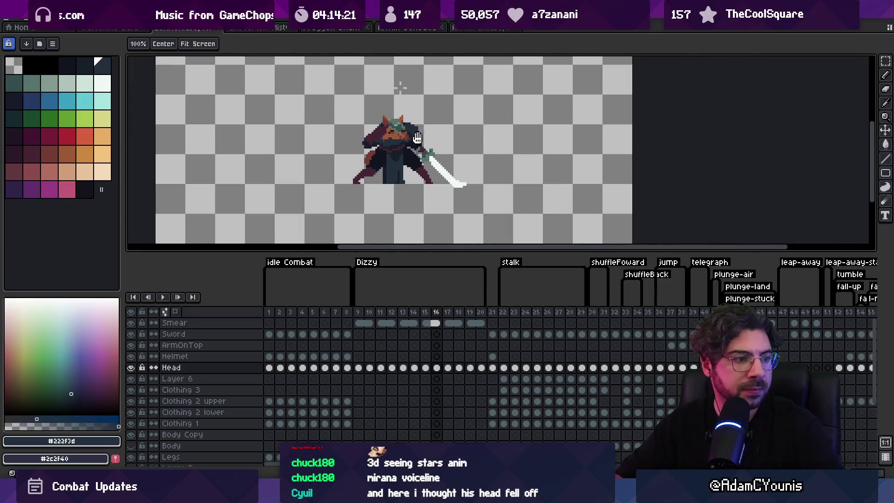
Step: Zoom in on the head and re-sample the maroon and dark navy colours
key(z)
scroll(416, 136, up, 4)
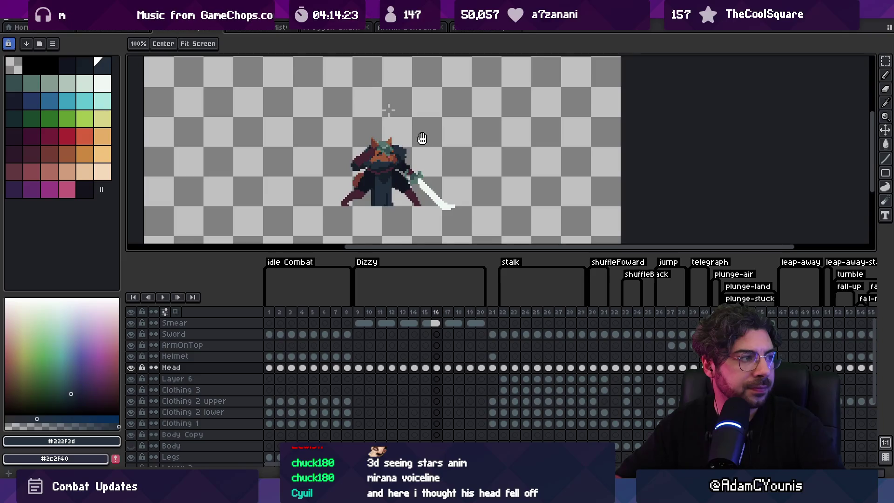
key(b)
key(alt)
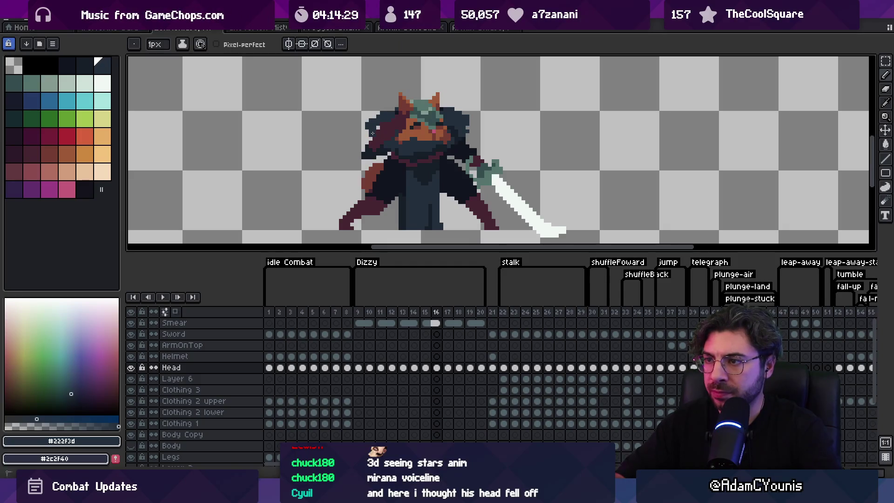
alt+click(382, 134)
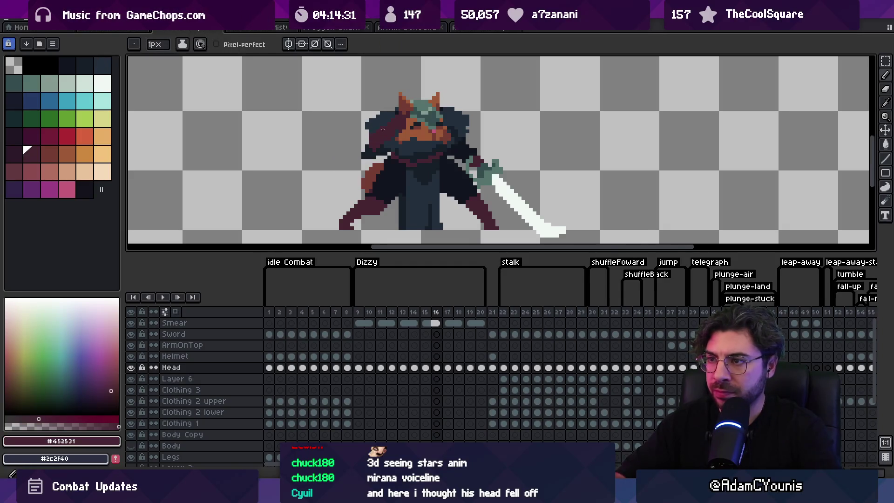
alt+click(387, 145)
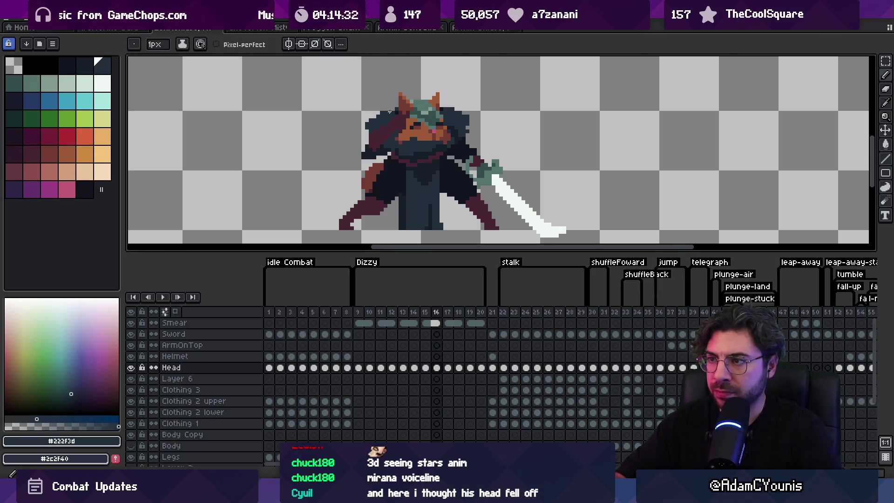
key(z)
scroll(390, 110, down, 3)
scroll(420, 109, up, 3)
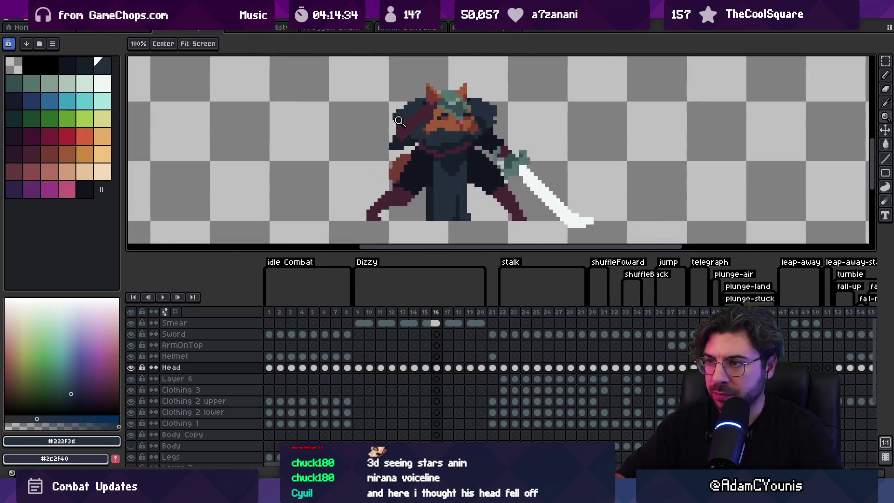
key(b)
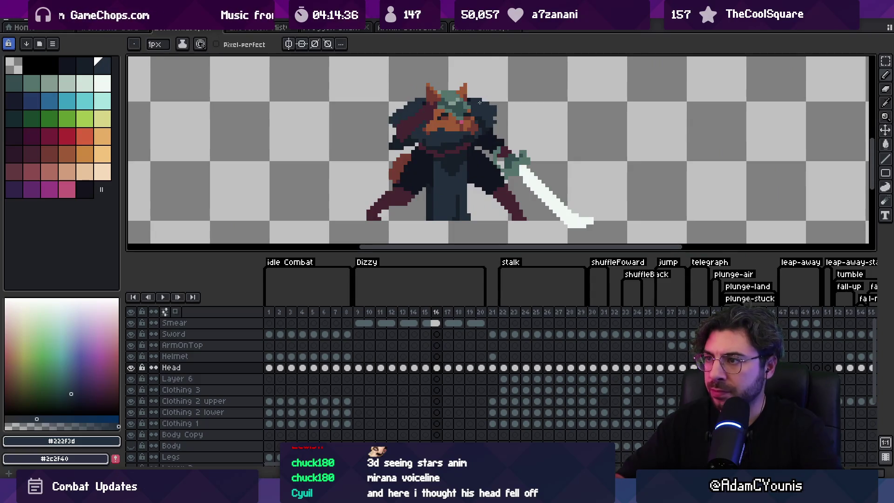
Step: Erase and redraw helmet outline pixels, sampling the darkest navy and maroon
key(e)
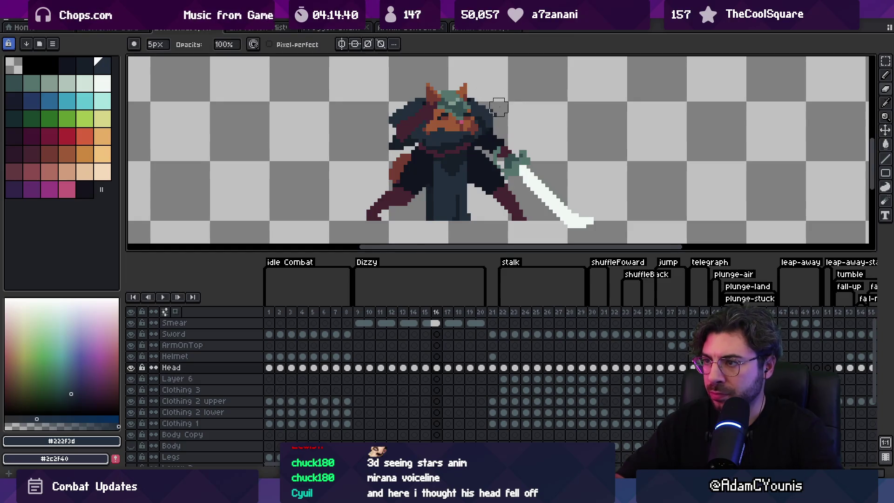
key(b)
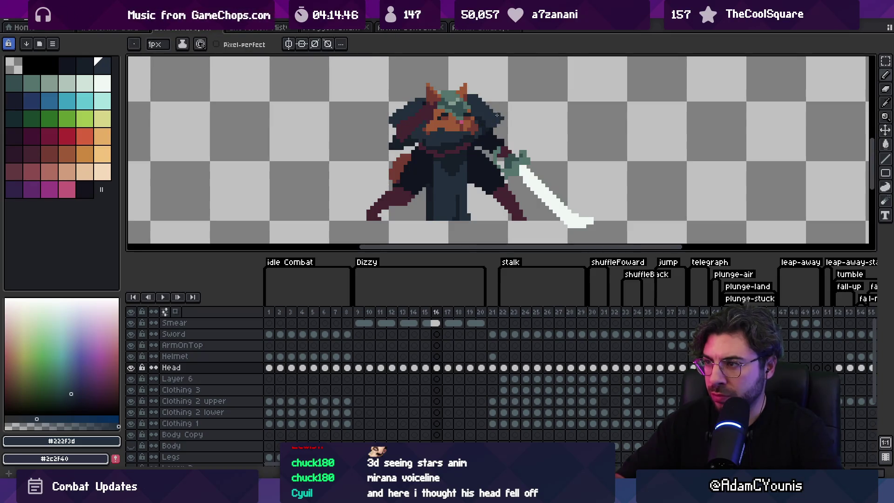
key(e)
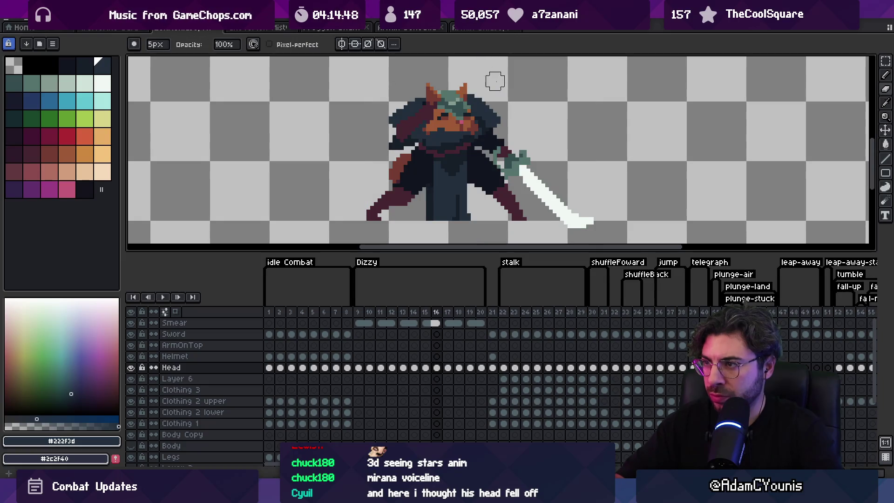
key(z)
scroll(502, 80, down, 3)
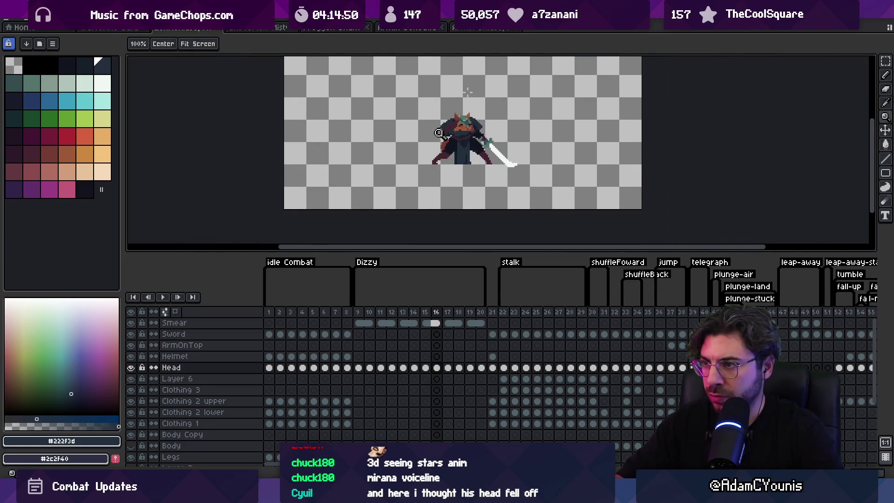
scroll(503, 93, up, 4)
key(i)
click(482, 135)
key(b)
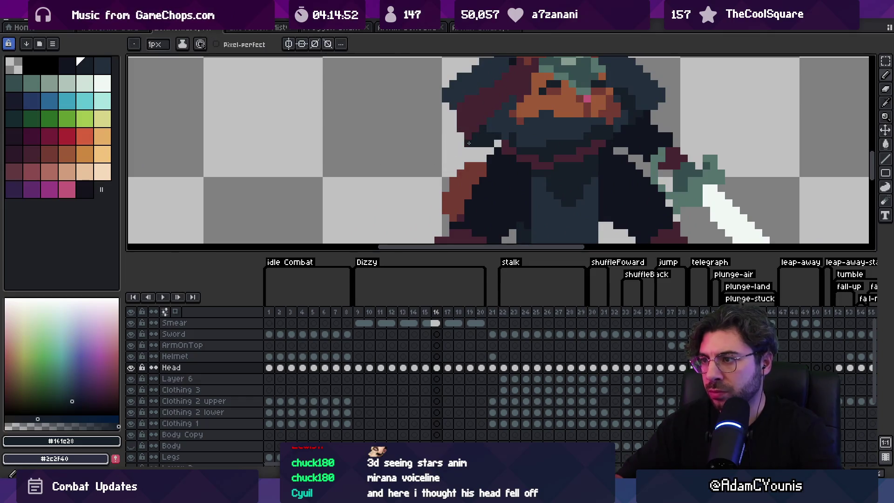
alt+click(465, 126)
alt+click(466, 128)
Step: Touch up the helmet with dark navy, face orange and reddish-brown pixels
key(z)
scroll(465, 121, down, 3)
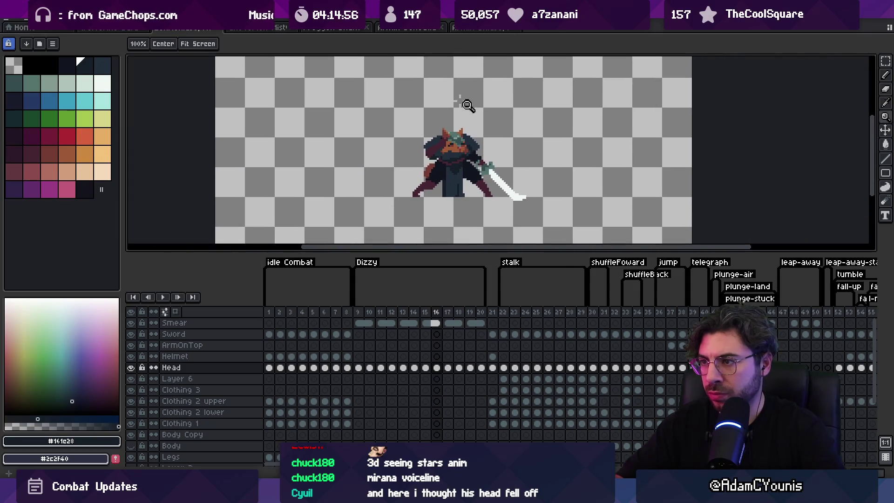
scroll(451, 139, up, 3)
key(b)
alt+click(413, 134)
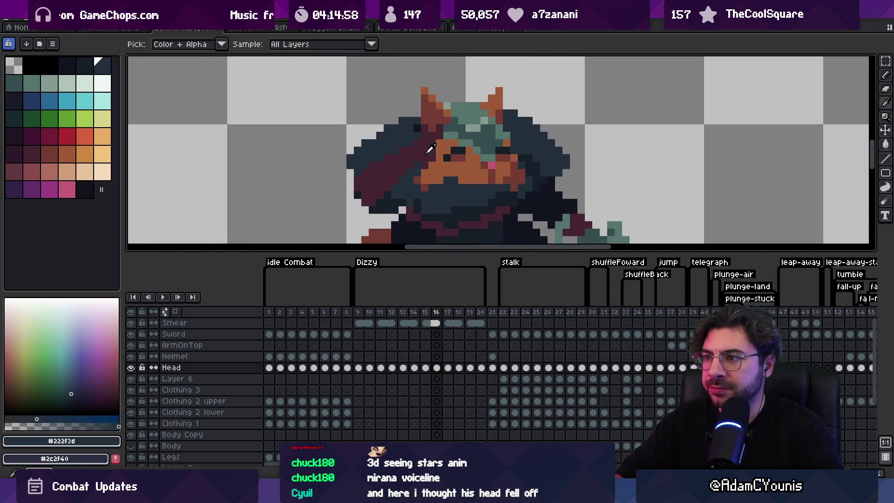
alt+click(425, 167)
scroll(457, 140, down, 3)
scroll(447, 138, up, 3)
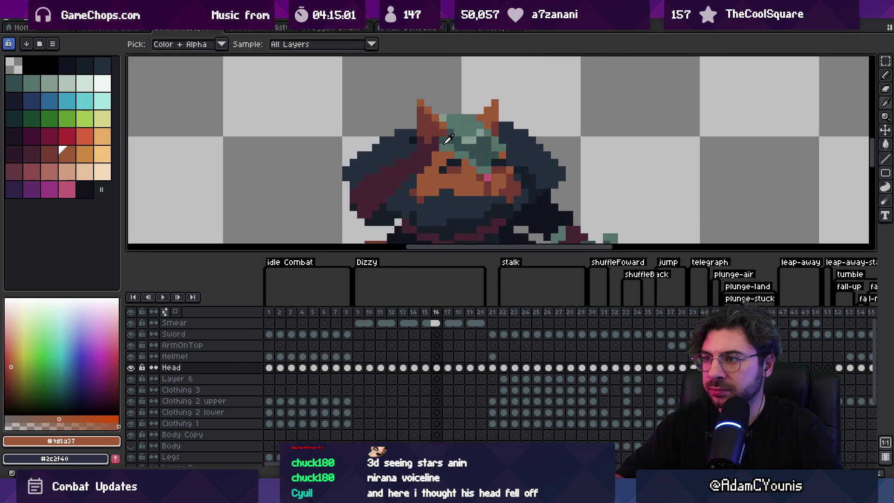
alt+click(429, 133)
Step: Zoom around the head and redraw remaining helmet outline pixels in dark navy
key(z)
scroll(429, 133, down, 1)
scroll(429, 133, down, 3)
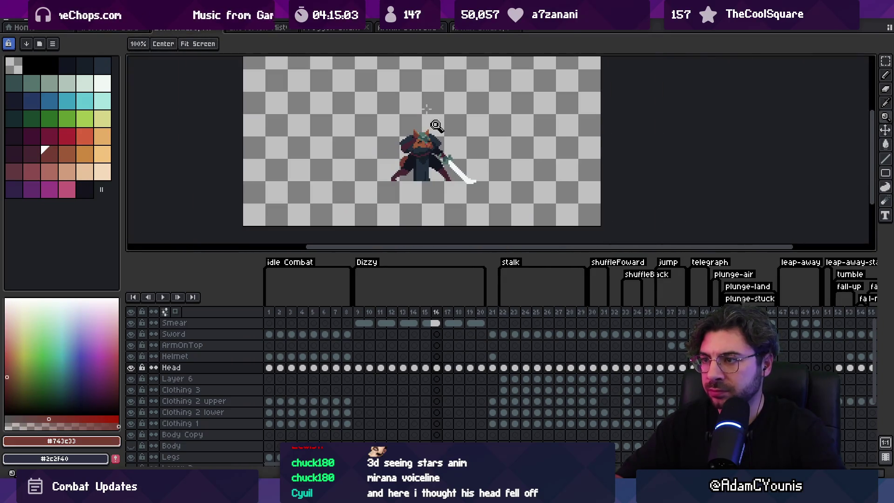
scroll(433, 134, up, 2)
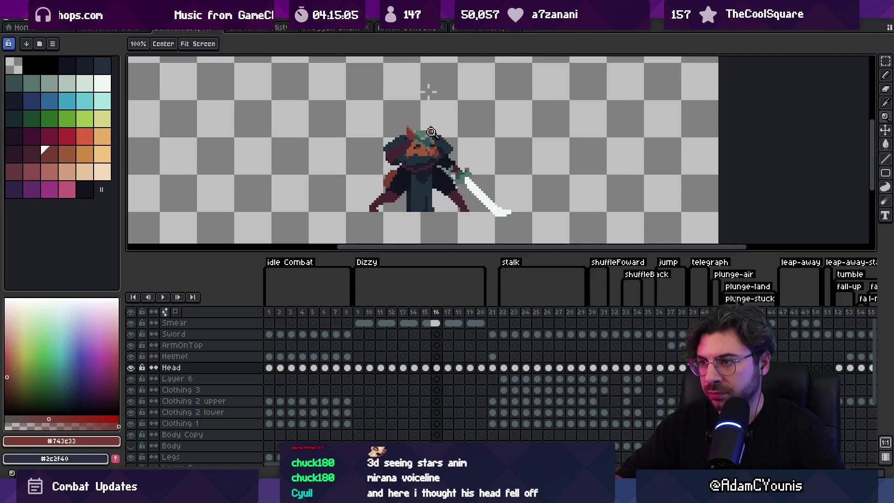
scroll(450, 140, up, 1)
key(b)
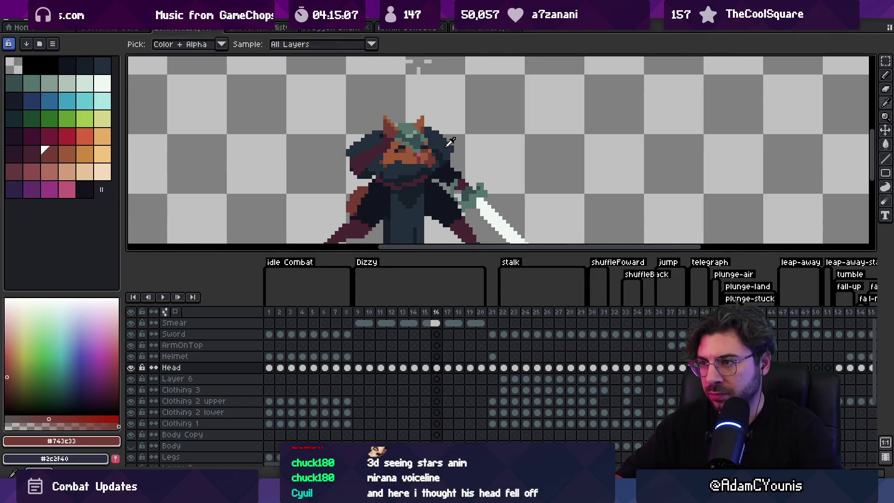
alt+click(444, 136)
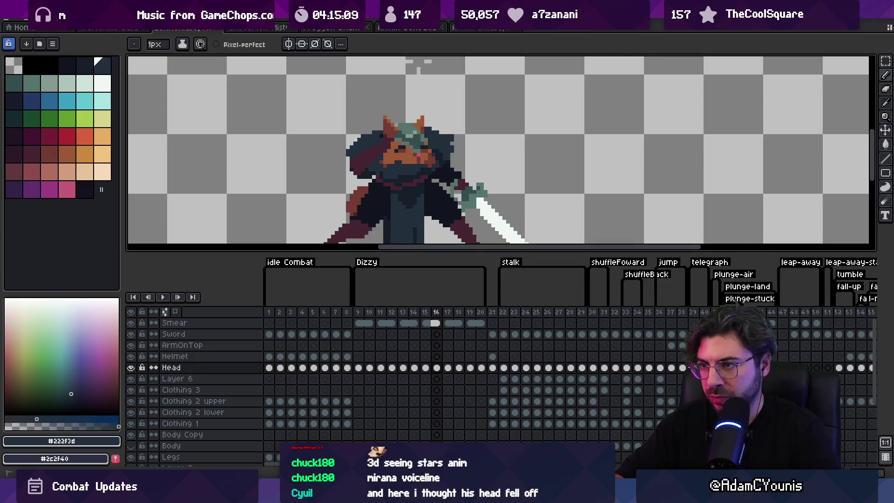
key(z)
scroll(425, 104, down, 2)
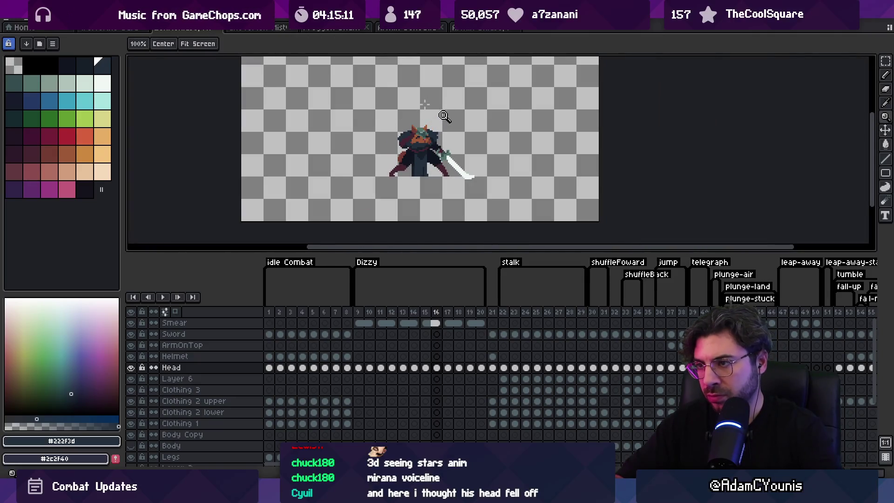
scroll(447, 138, down, 1)
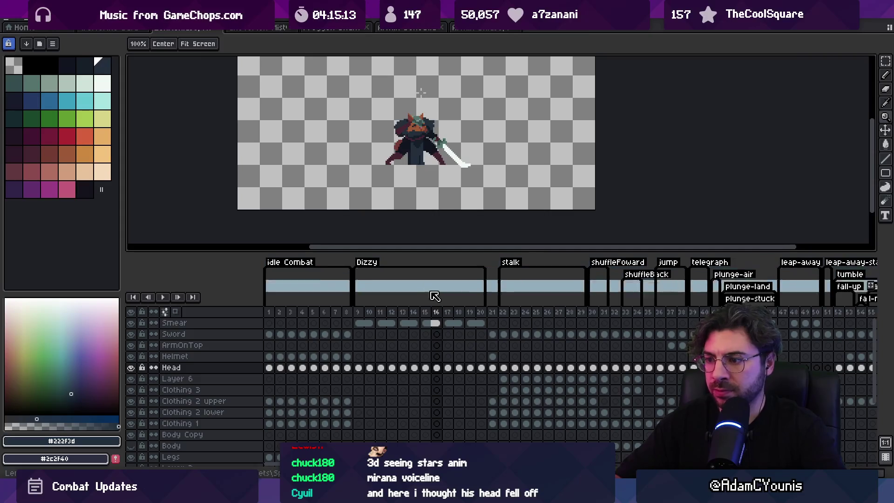
Step: Step through Dizzy frames 15, 16 and 9–15, then play and stop the animation
click(429, 368)
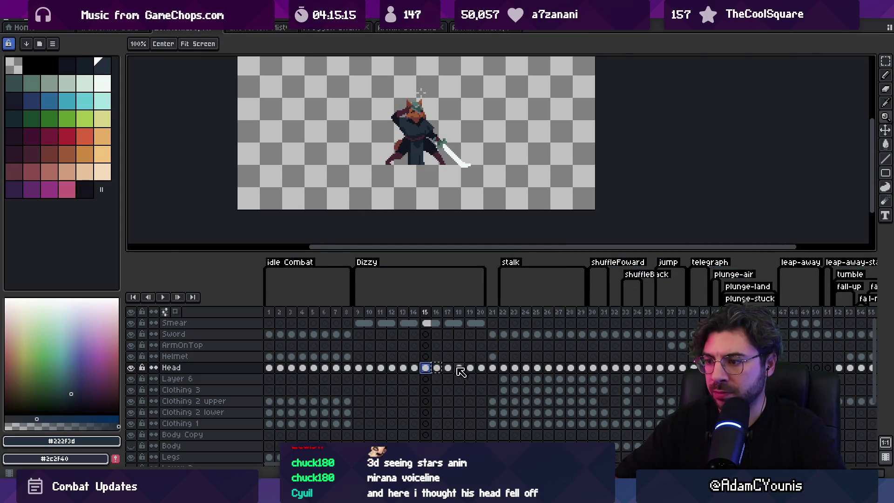
click(437, 368)
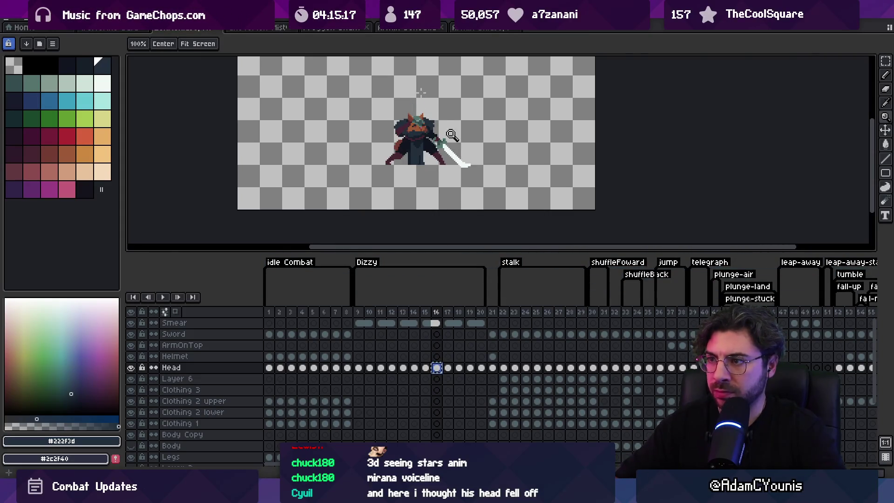
mouse_move(361, 373)
mouse_down()
mouse_move(482, 371)
mouse_move(411, 365)
mouse_up()
key(Return)
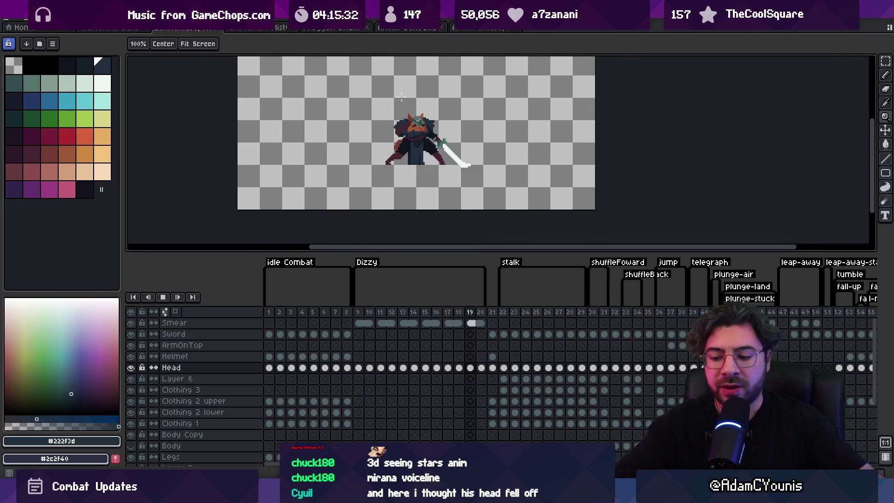
key(Return)
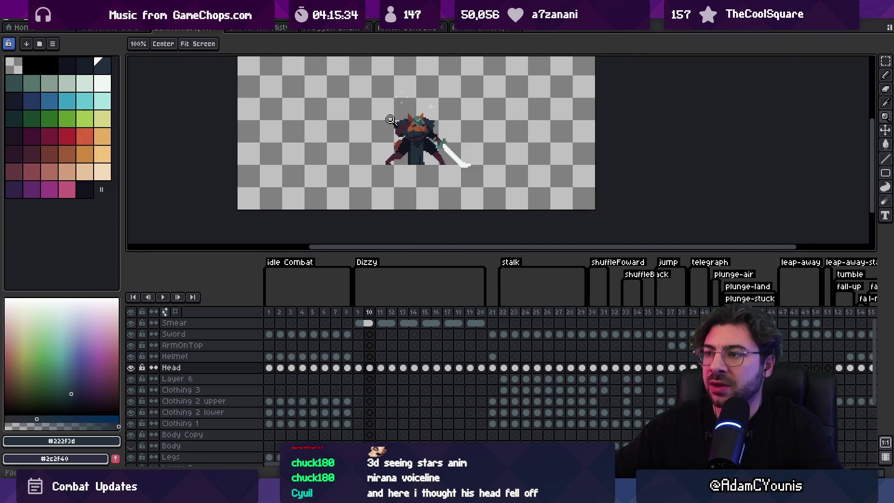
Step: Select the Smear cels across frames 9–13 with the move tool
click(387, 125)
key(v)
drag(358, 323, 471, 323)
Step: Delete frames 10–19 from the Dizzy animation and clear the canvas selection
scroll(371, 146, up, 2)
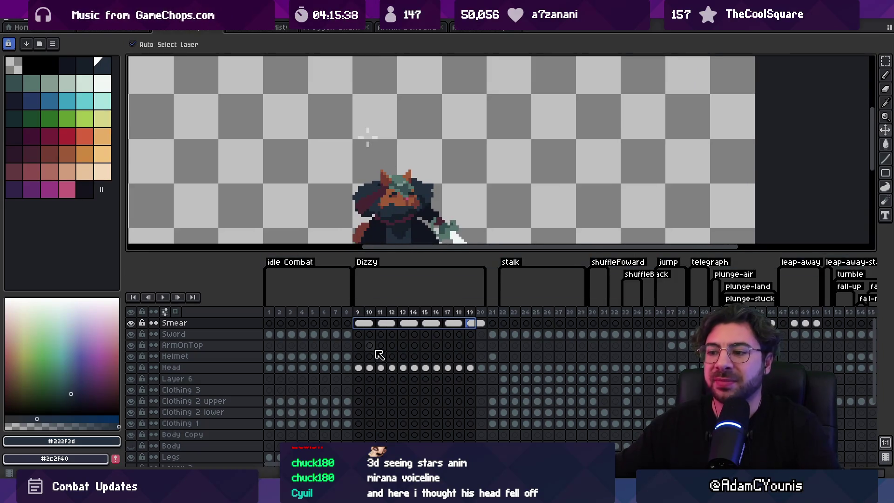
drag(370, 312, 476, 311)
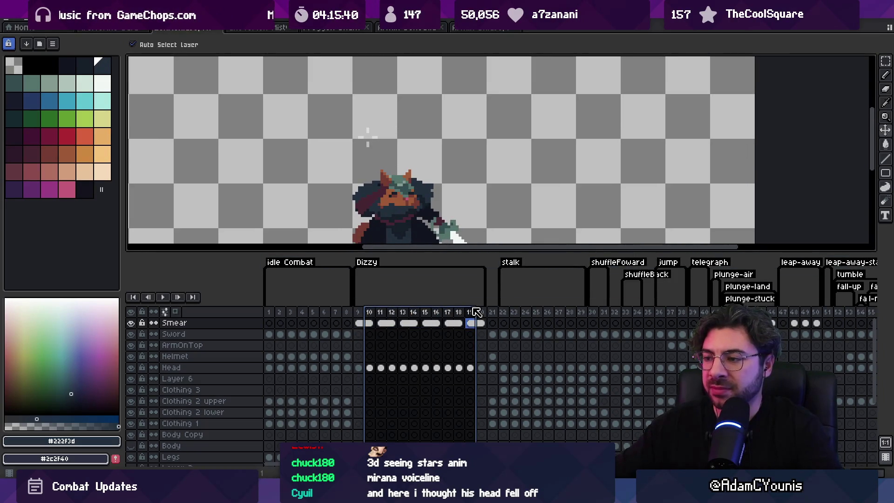
key(Delete)
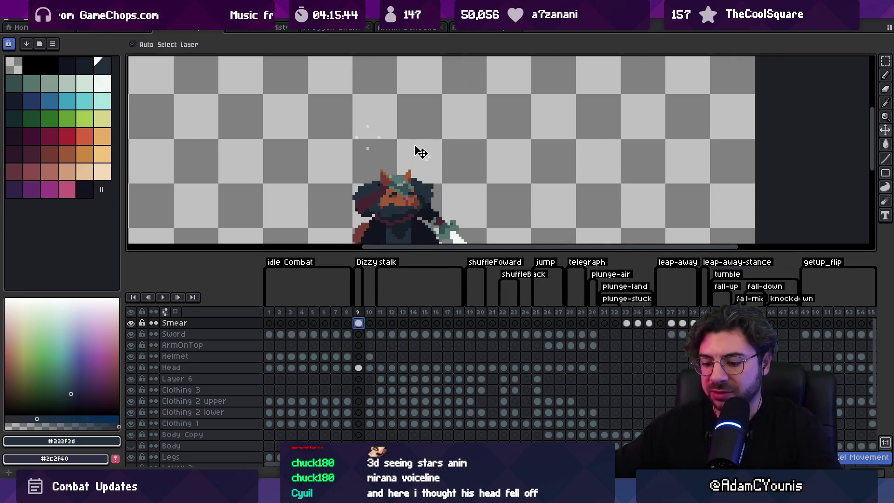
key(m)
drag(331, 170, 494, 113)
click(488, 108)
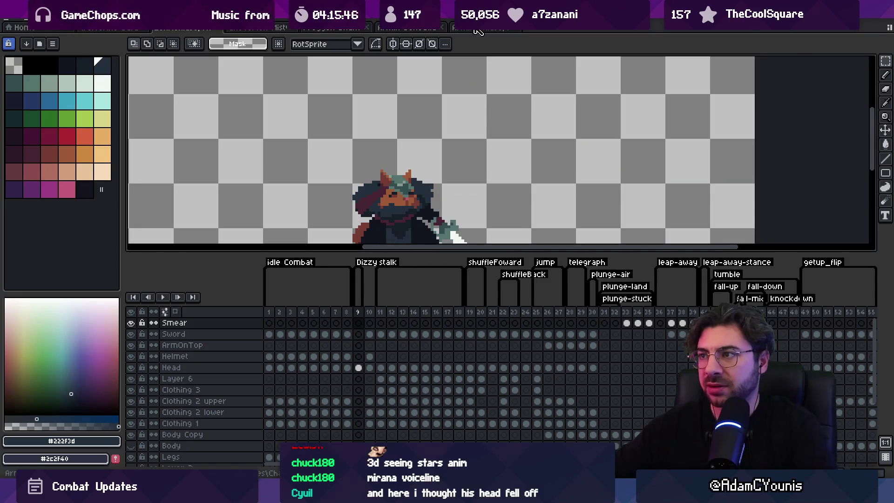
Step: Review the sitting sprite's Bump frames 22–33, then create a new 30×48 sprite
click(477, 29)
scroll(391, 136, up, 4)
drag(503, 286, 650, 289)
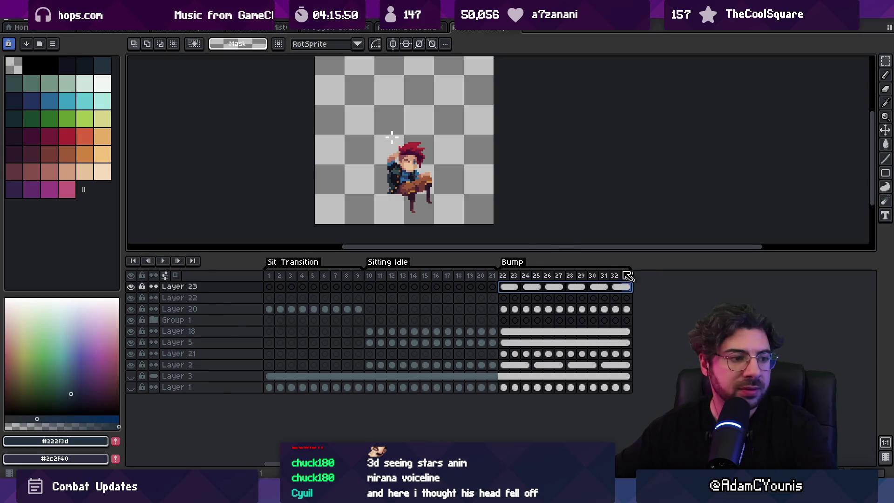
drag(391, 136, 400, 155)
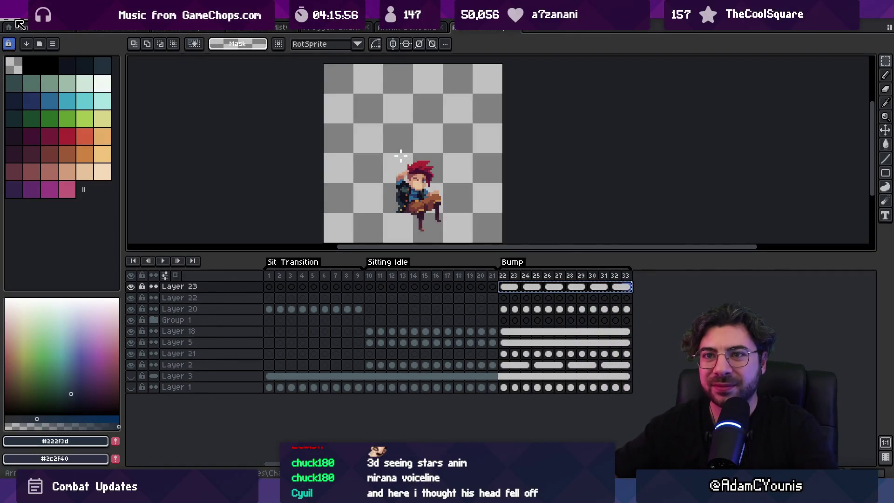
key(ctrl+n)
key(Return)
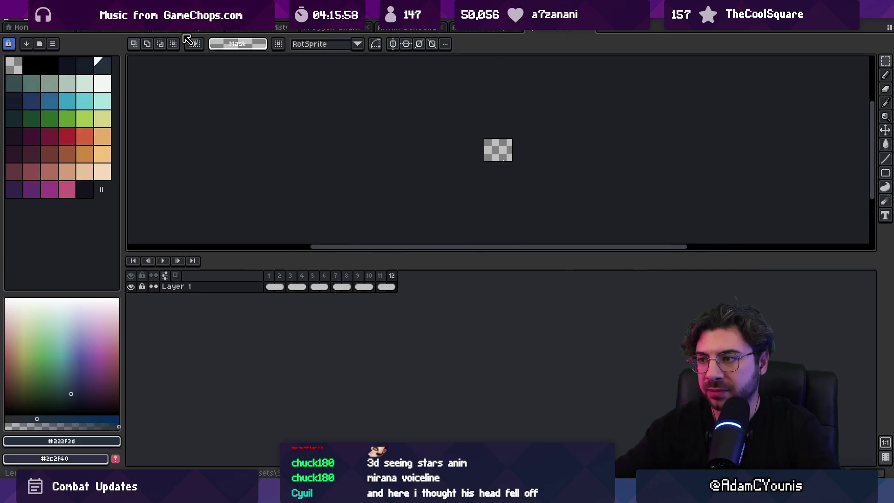
Step: Bring the new 12-frame sprite into view and play its animation
scroll(531, 171, up, 4)
drag(479, 173, 463, 182)
key(v)
click(272, 288)
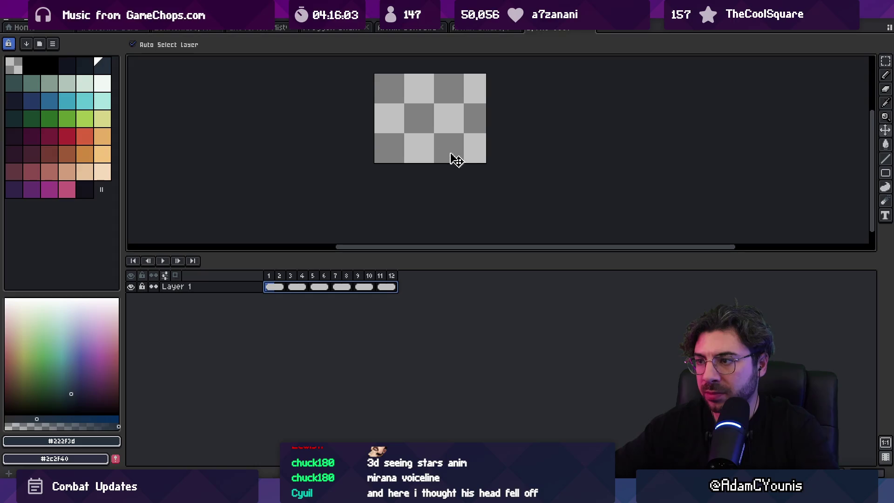
key(Return)
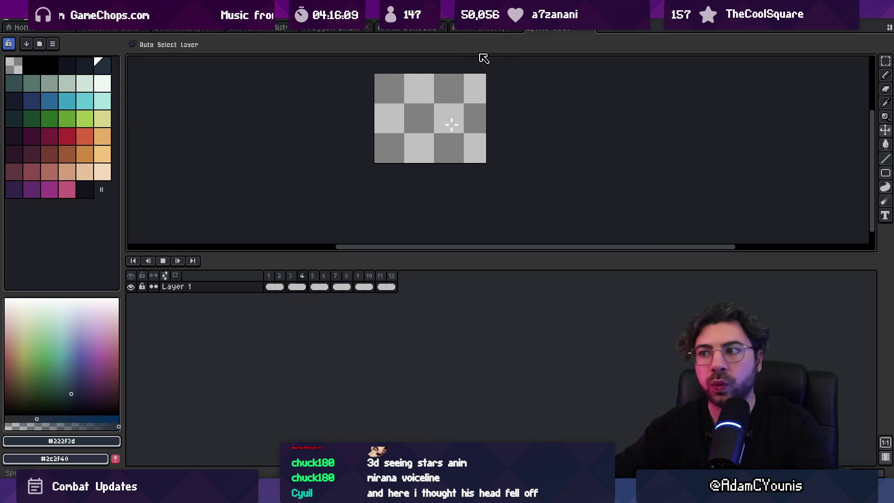
Step: Select all 12 frames and check their duration in Frame Properties without changes
drag(391, 276, 230, 267)
right_click(269, 275)
click(373, 286)
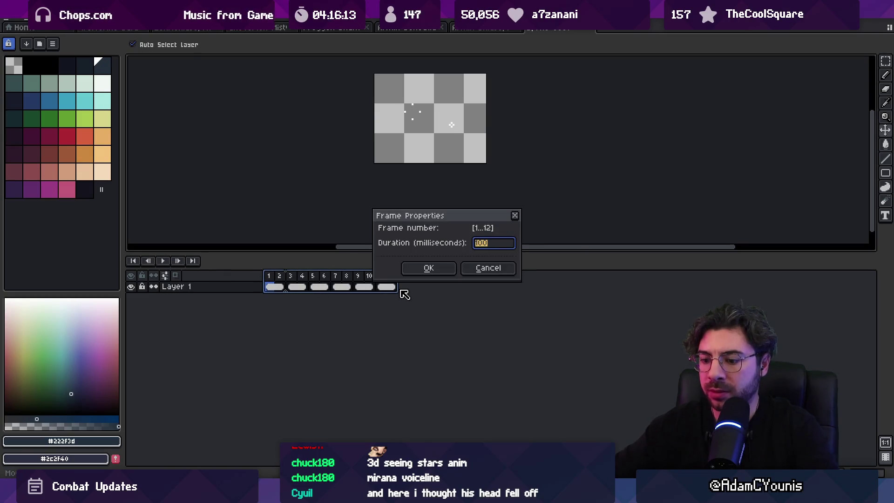
key(Escape)
Step: Delete the extra frames until 6 remain, then play and stop the loop
drag(279, 279, 356, 278)
click(291, 281)
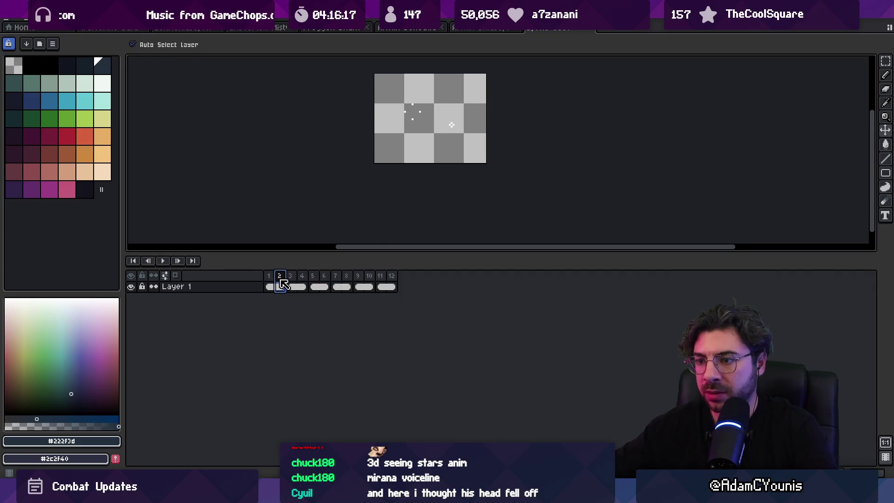
key(alt+minus)
key(alt+minus)
click(302, 279)
key(alt+minus)
click(312, 279)
key(alt+minus)
click(324, 280)
key(alt+minus)
key(alt+minus)
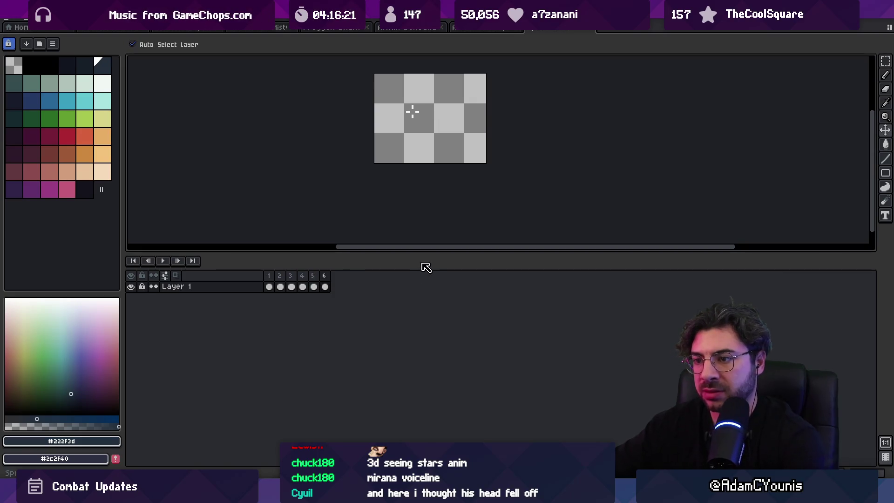
key(Return)
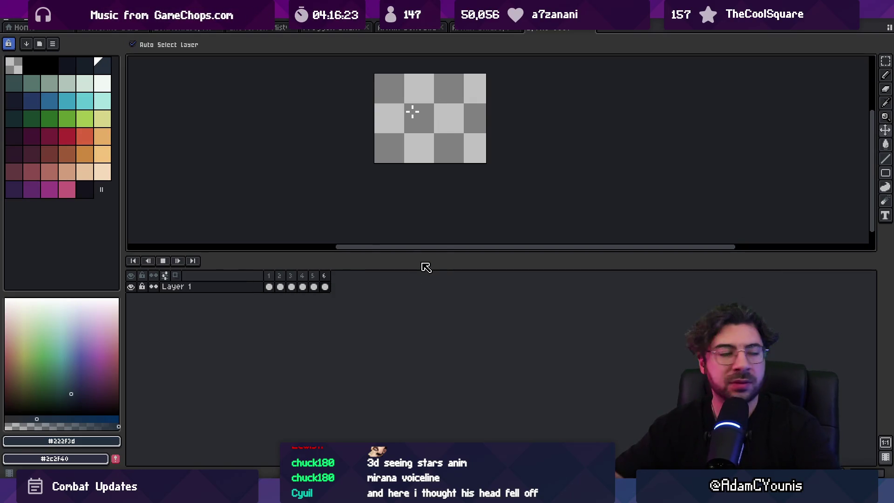
key(Return)
Step: Dismiss the save dialog and select frames 1–6 for tagging
key(ctrl+s)
key(Escape)
drag(324, 276, 268, 276)
right_click(282, 276)
Step: Add a tag named loop over frames 1–6
click(309, 316)
text(loop)
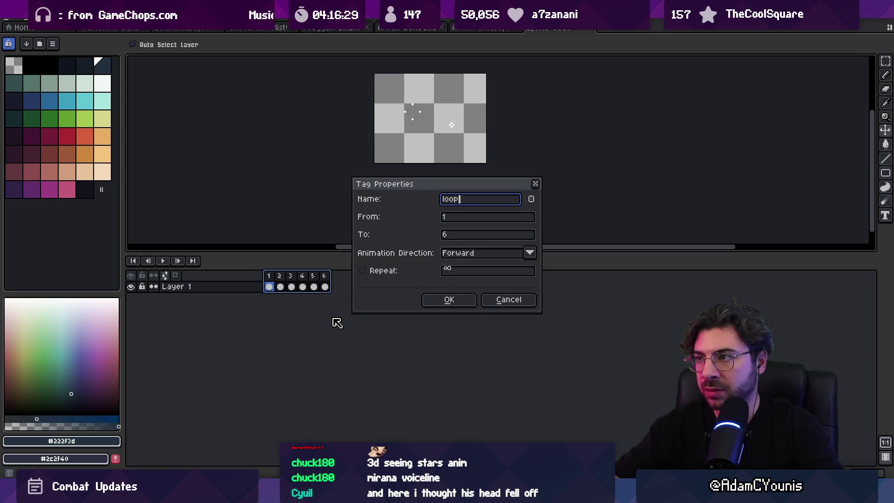
key(Return)
Step: Save the sprite as Dizzy in the Sprites/Effects folder
key(ctrl+s)
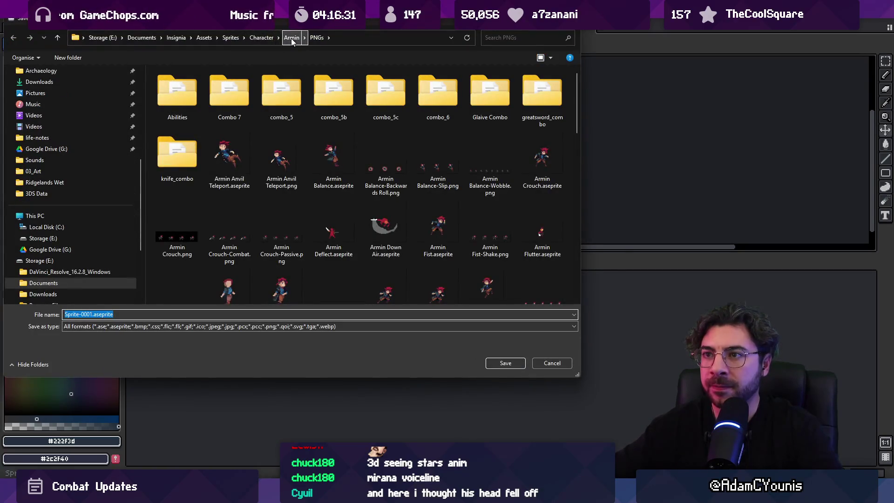
click(230, 37)
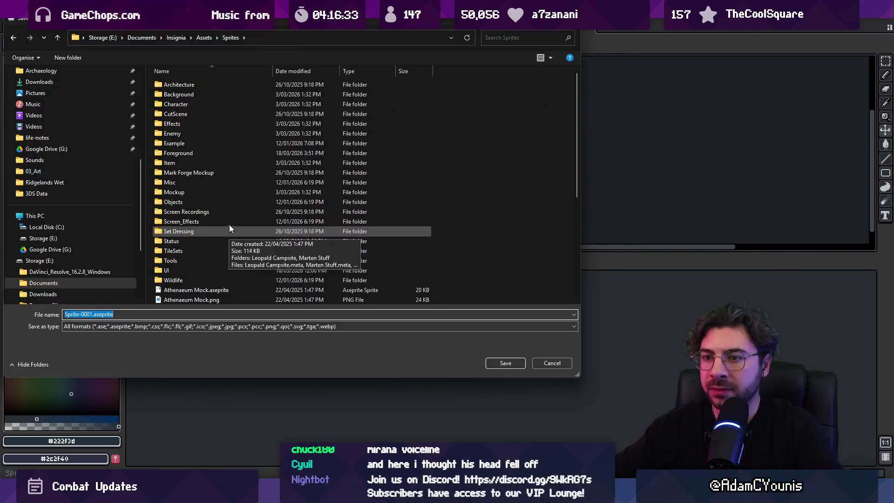
double_click(209, 123)
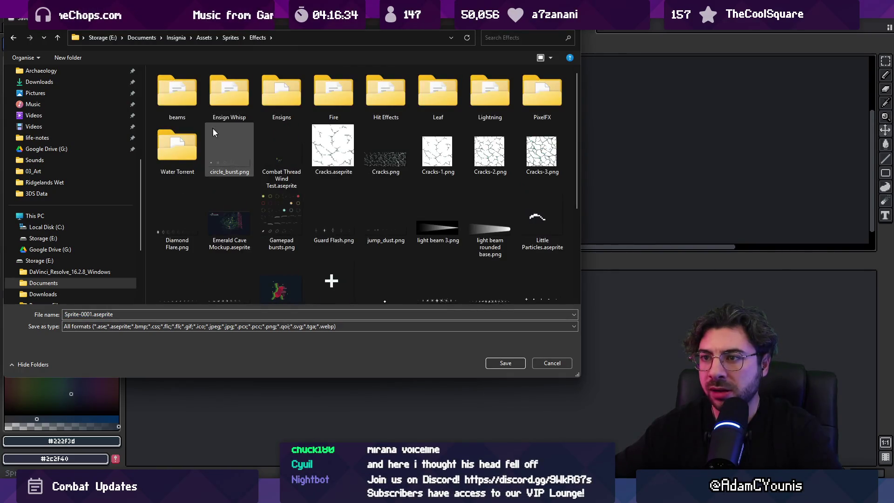
click(150, 313)
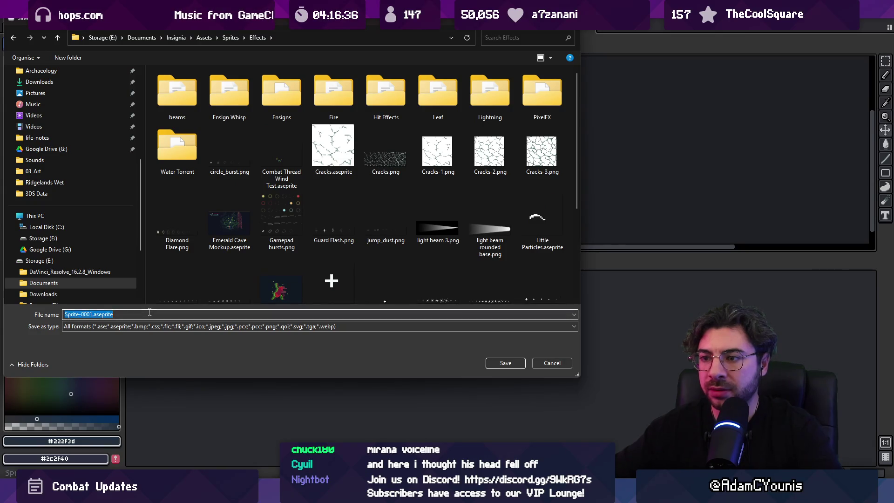
text(Dizz)
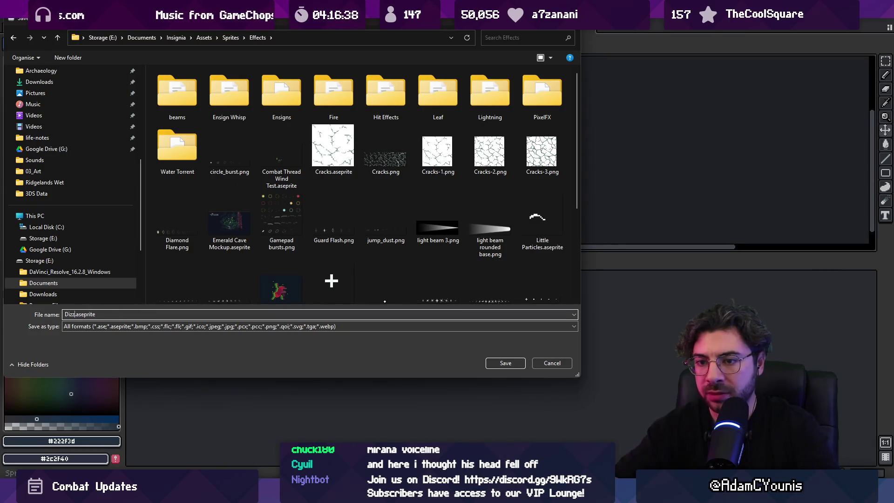
text(y)
key(Return)
key(Return)
mouse_move(293, 494)
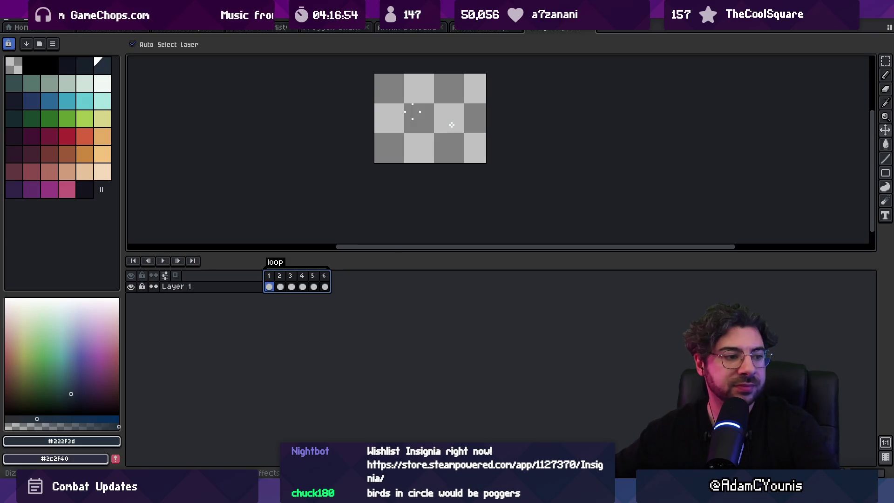
Step: Re-export the cat character's animation sheets, overwriting the existing PNG files
scroll(355, 112, up, 1)
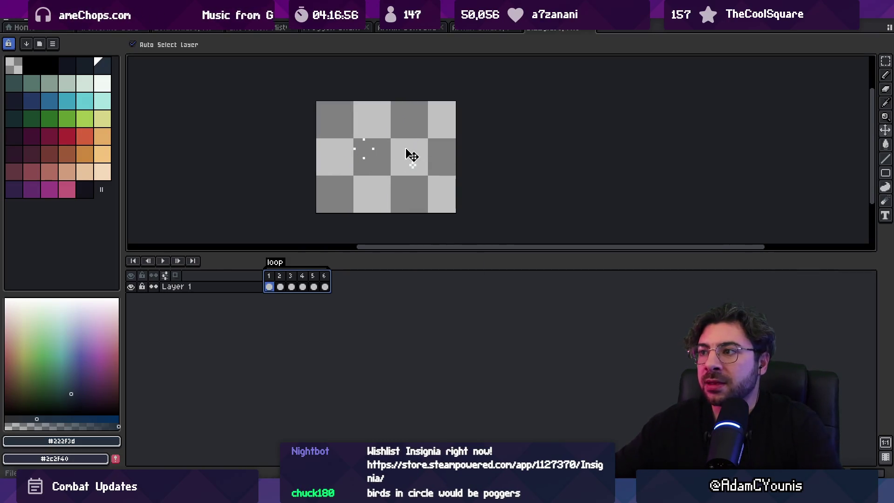
click(468, 29)
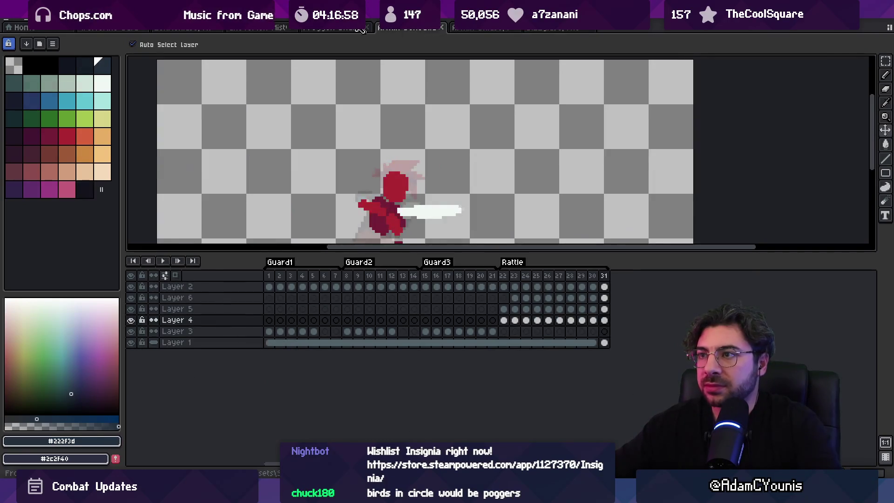
click(333, 29)
click(184, 28)
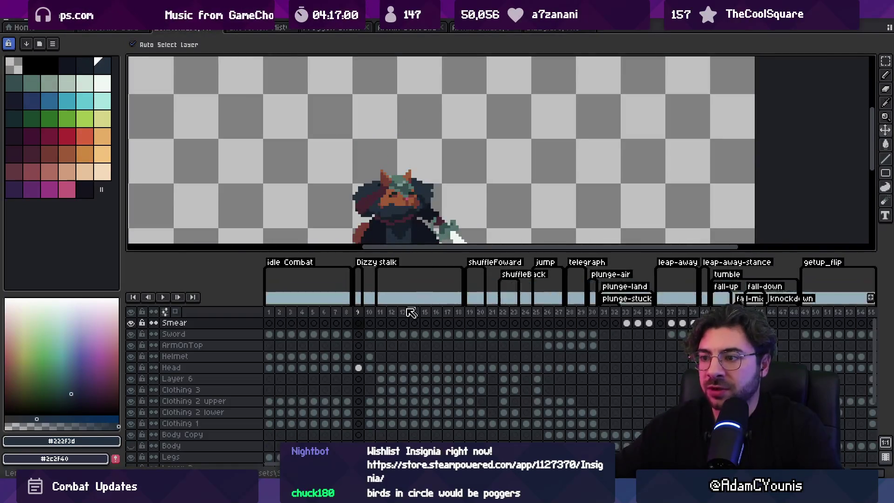
key(ctrl+shift+x)
key(Return)
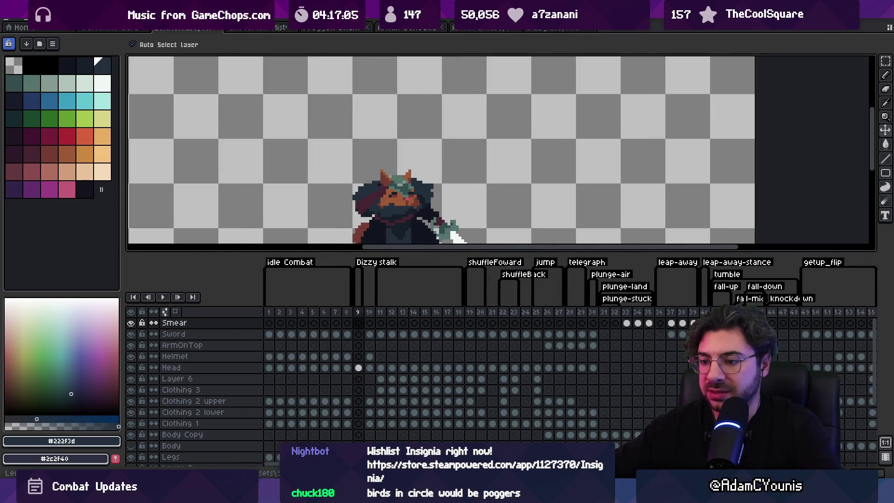
Step: Back in Unity, search the project assets for the Dizzy sprite
key(alt+Tab)
click(322, 245)
text(si)
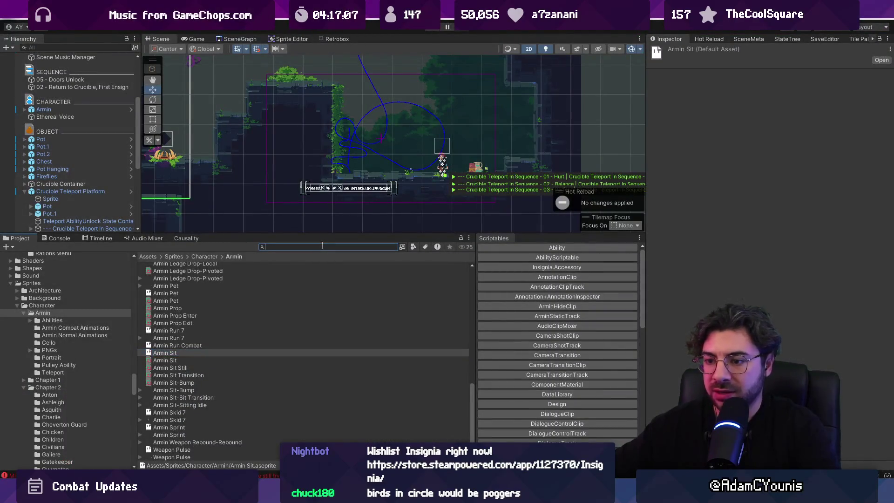
text(zzyt)
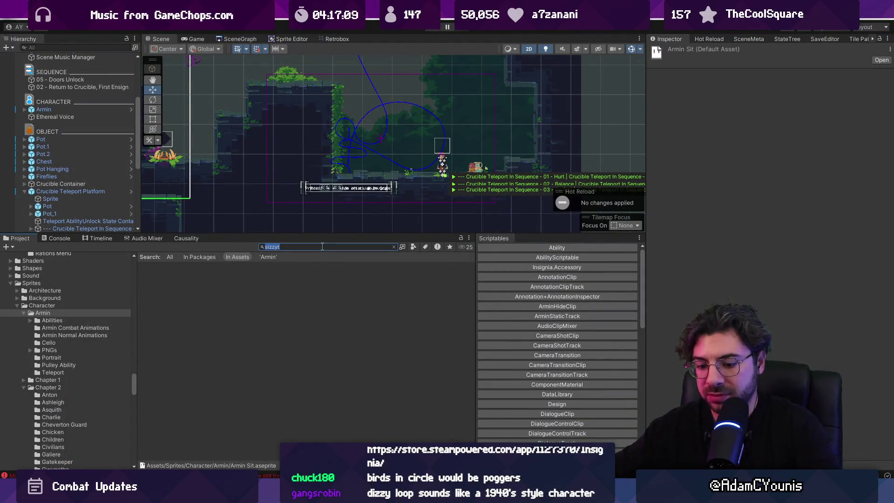
Step: Load the Lenxen-Dizzy sheet into the Retrobox hitbox animator
click(169, 266)
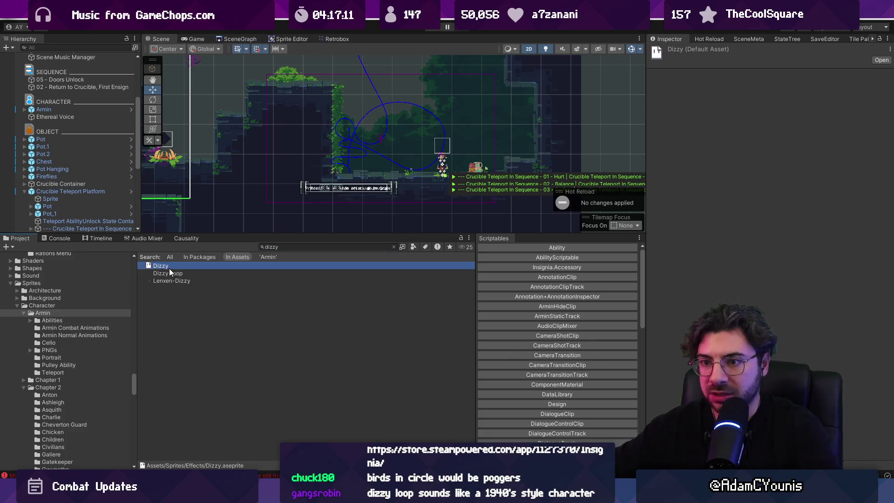
click(186, 274)
click(331, 39)
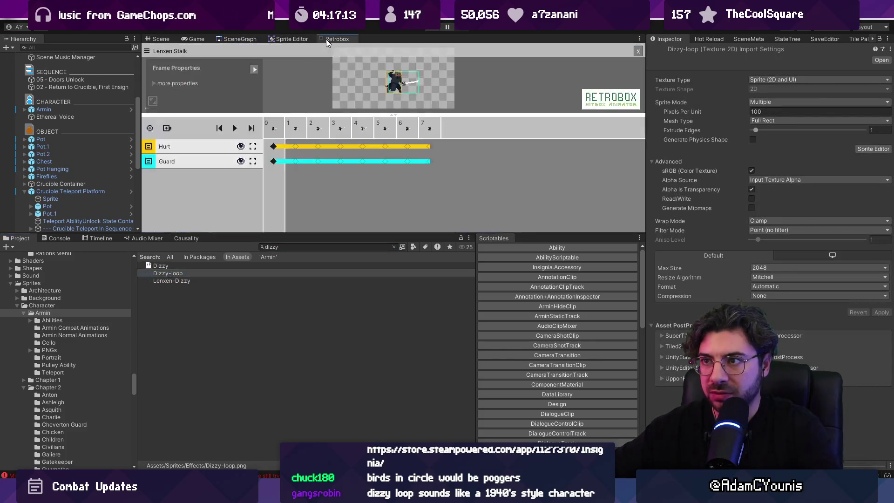
drag(380, 113, 331, 168)
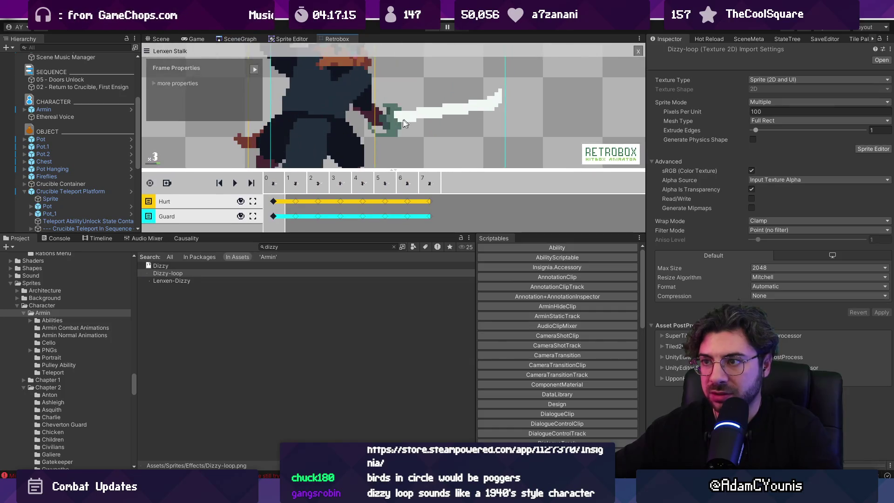
click(180, 281)
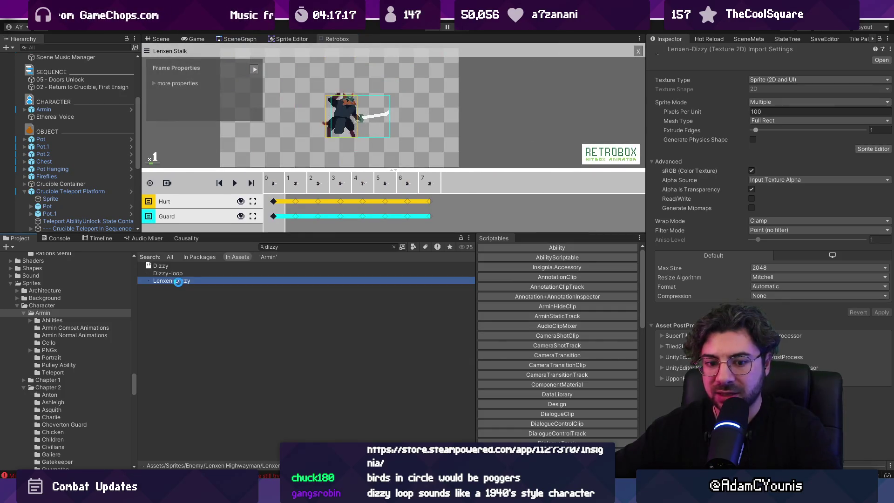
click(638, 52)
drag(175, 281, 323, 166)
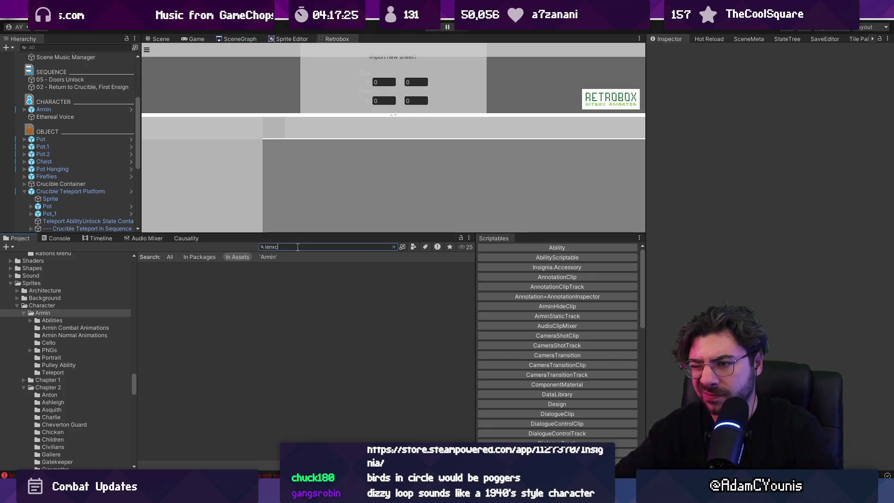
Step: Open the Lenxen Stalk sheet in the animator and view its sprite sheet image
text(n t:)
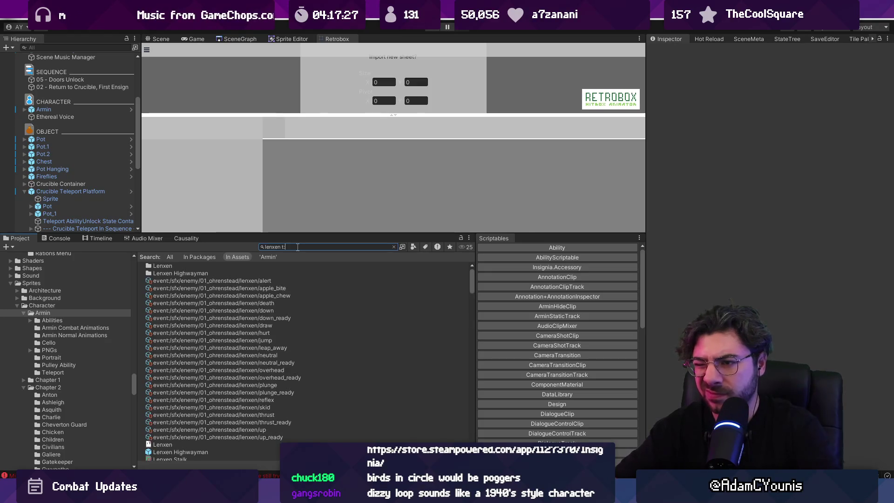
text(sheet)
click(219, 266)
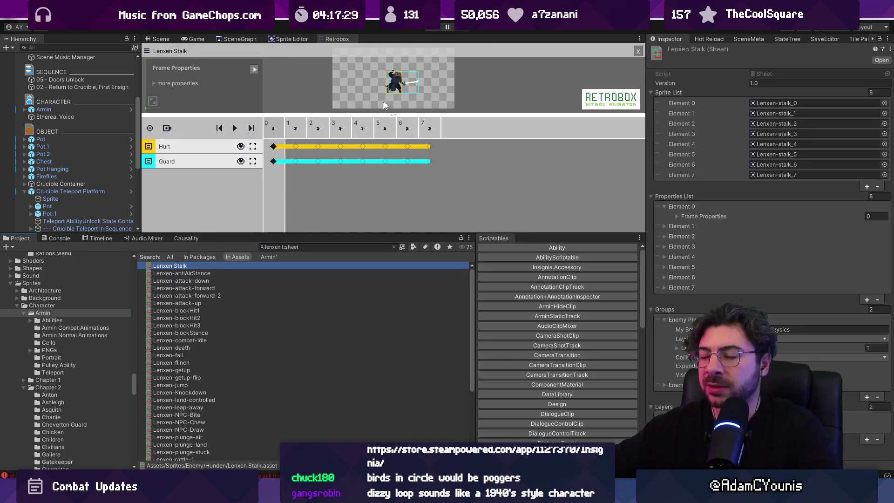
drag(393, 114, 393, 151)
drag(429, 233, 429, 284)
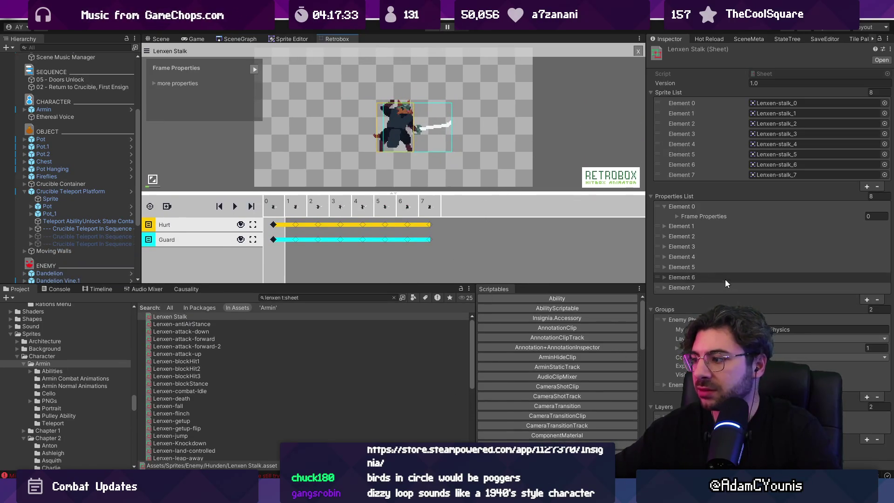
double_click(766, 105)
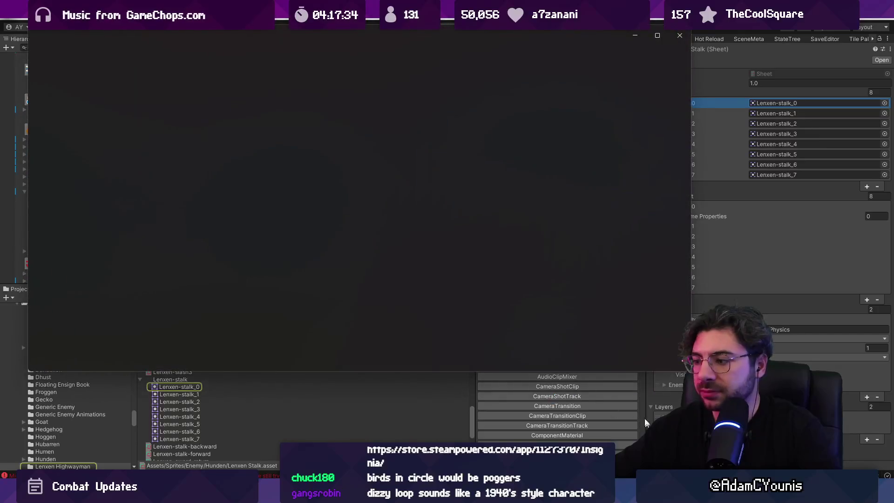
click(679, 36)
Step: Read the stalk frame's 256×128 slicing, then close the Lenxen Stalk hitbox sheet
click(188, 386)
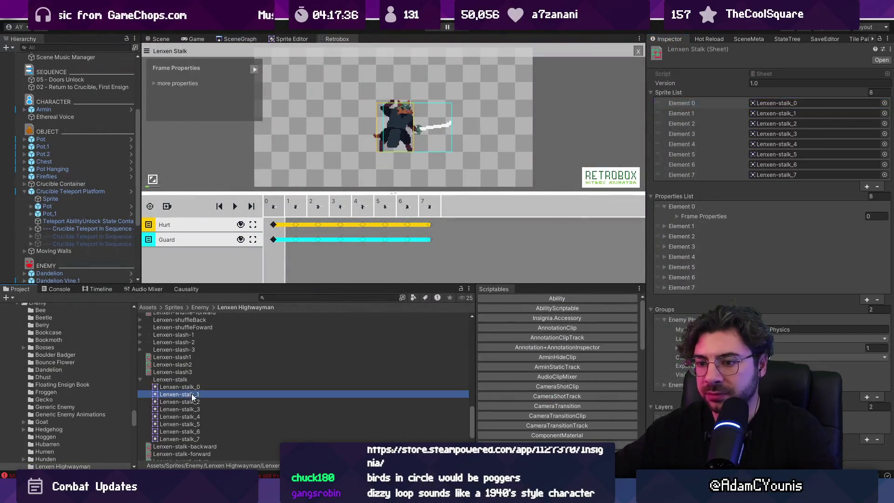
click(181, 380)
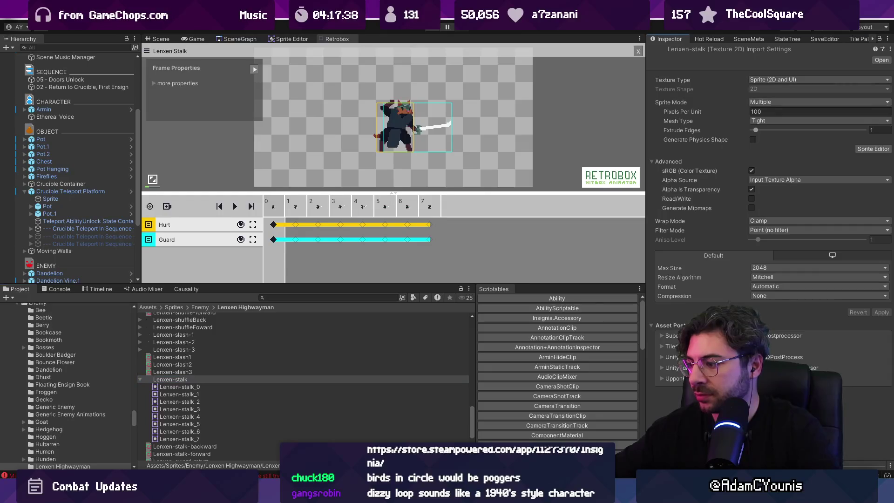
click(195, 387)
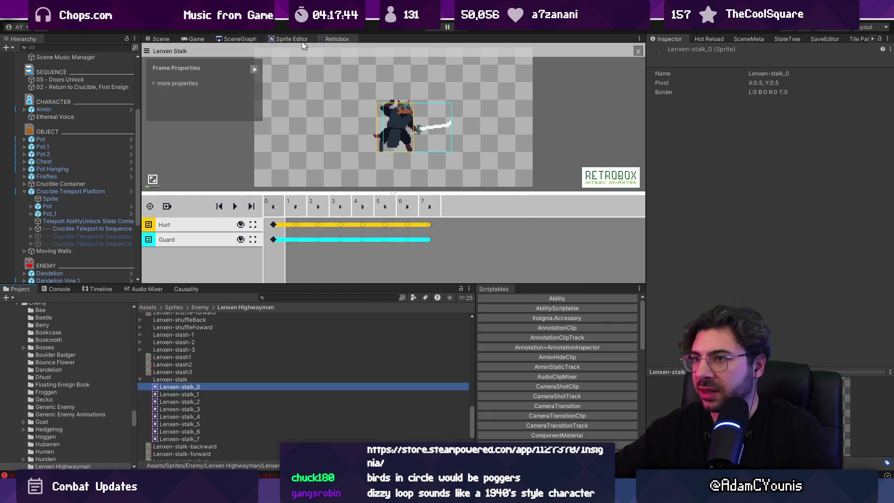
click(280, 38)
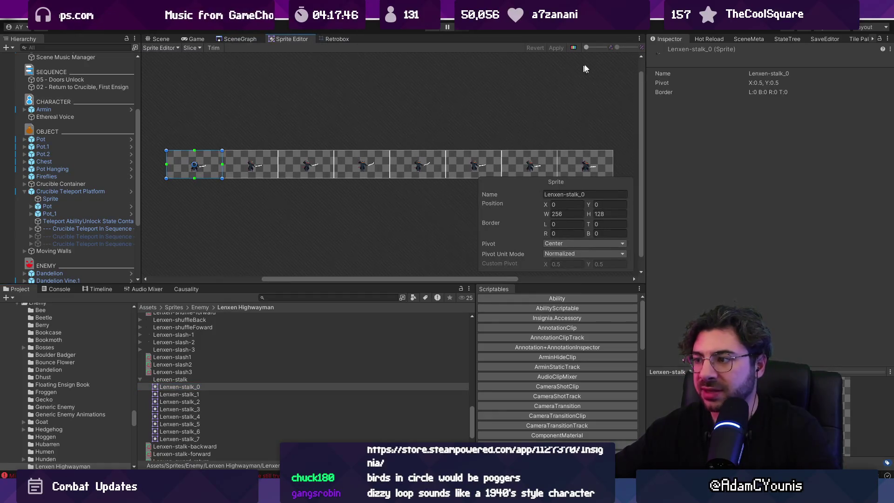
click(333, 40)
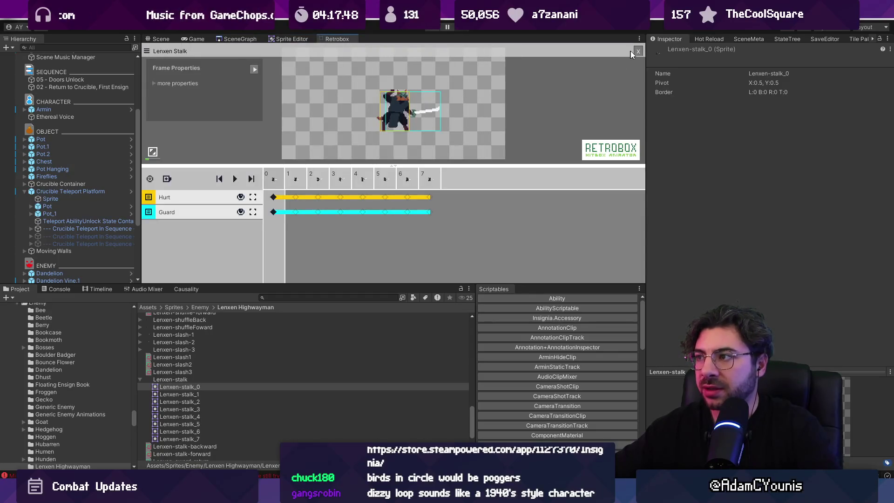
click(638, 51)
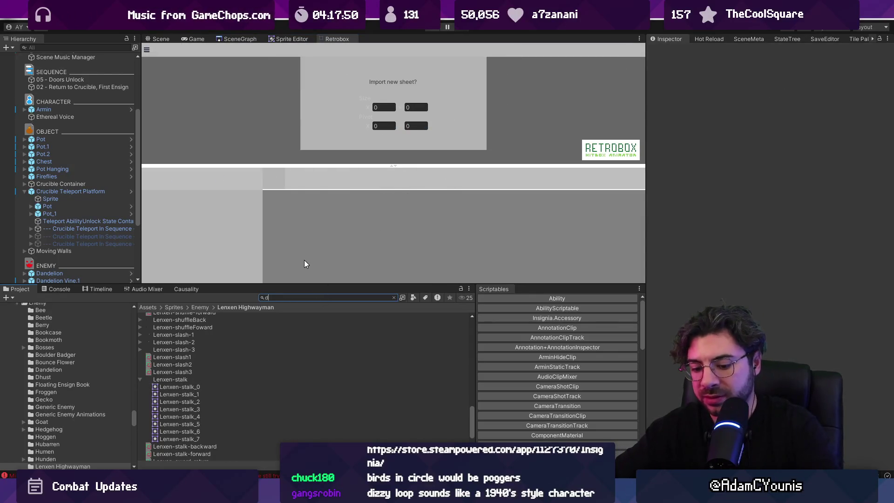
Step: Import Lenxen-Dizzy into the animator as a 256×128 sheet with a 0.5, 0.5 pivot
text(dizzy)
click(384, 108)
text(256)
key(Tab)
text(128)
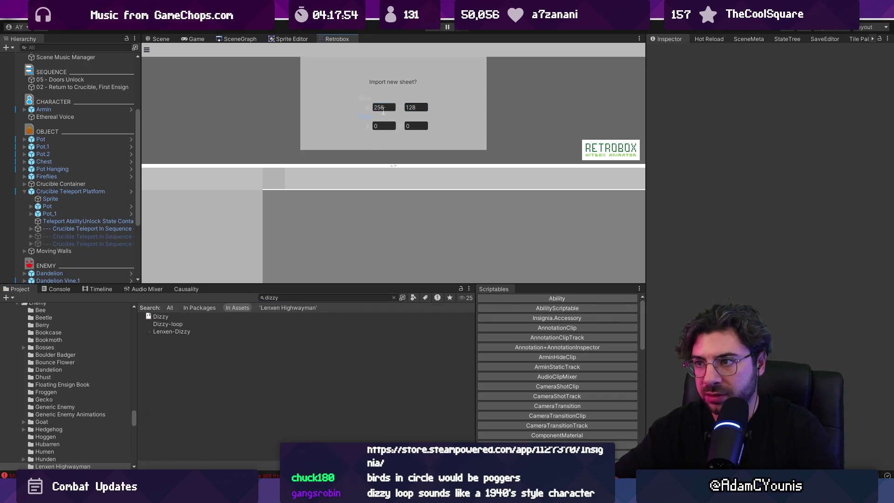
text(5)
key(Tab)
text(0.)
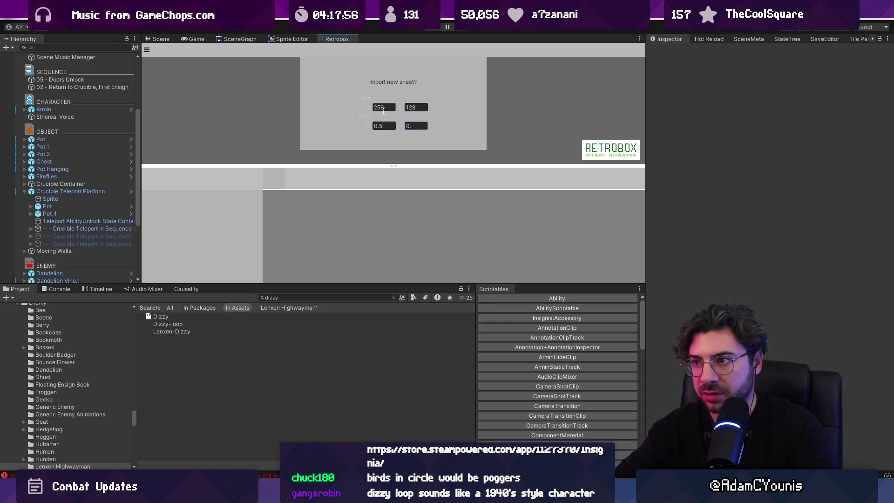
drag(169, 330, 326, 143)
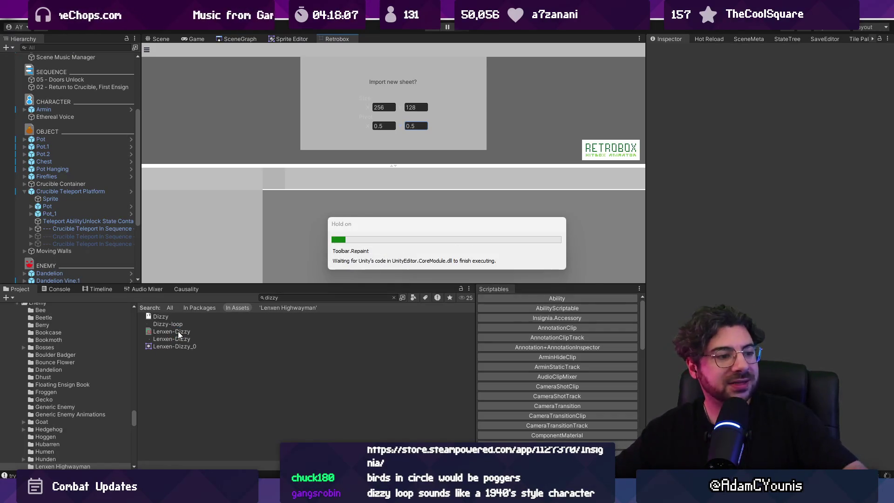
Step: Add a Hurt layer to the Lenxen-Dizzy sheet and draw a hurt box over the character
double_click(178, 331)
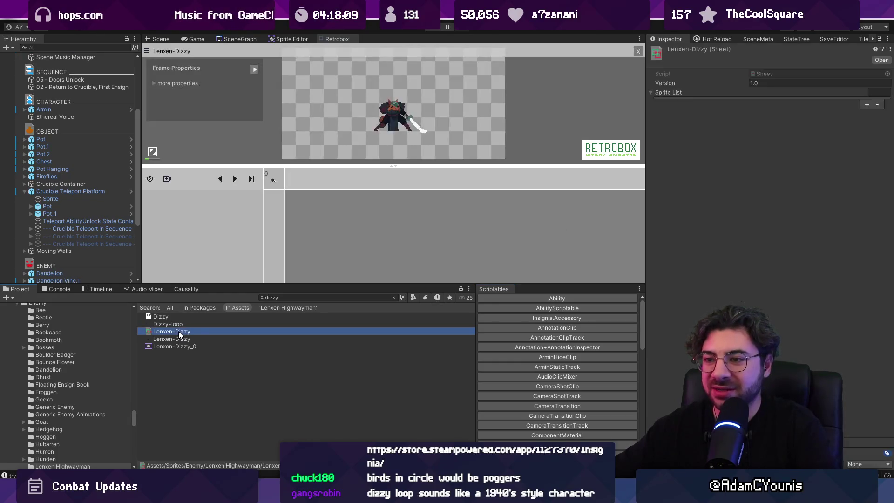
click(167, 230)
click(201, 239)
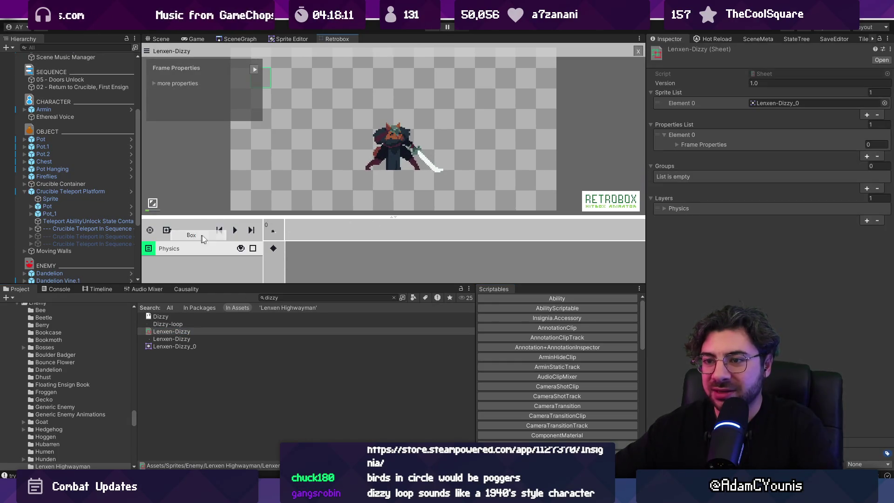
click(161, 248)
click(199, 269)
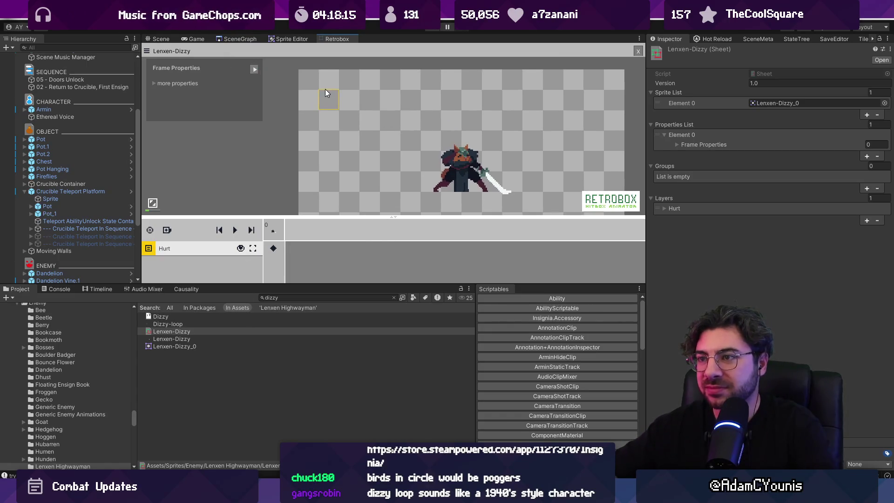
click(329, 99)
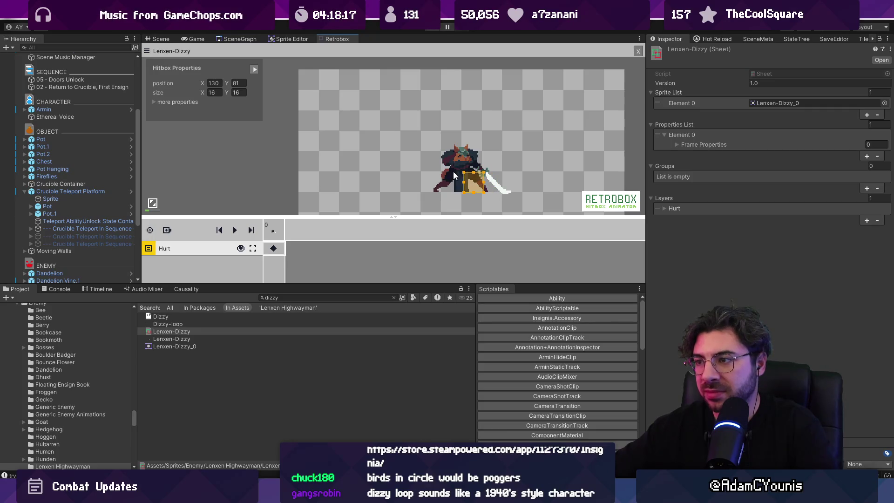
drag(464, 173, 440, 146)
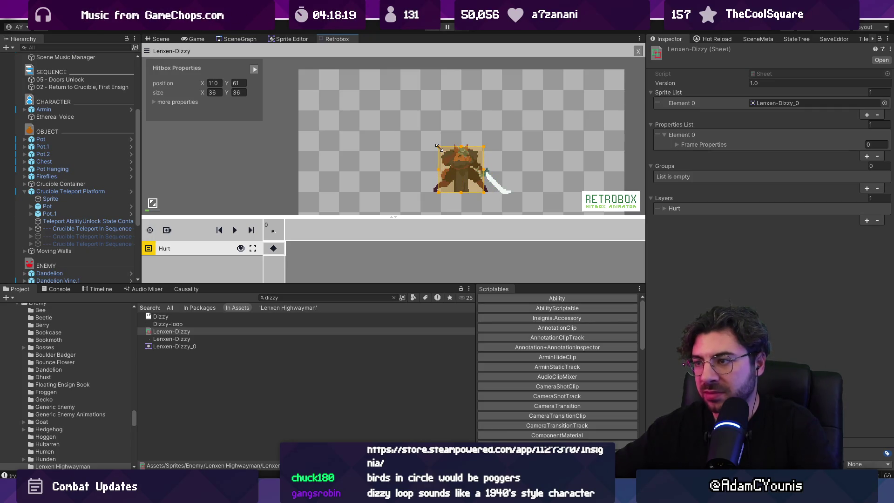
Step: Widen the Hierarchy panel and start a hierarchy search
scroll(456, 158, down, 1)
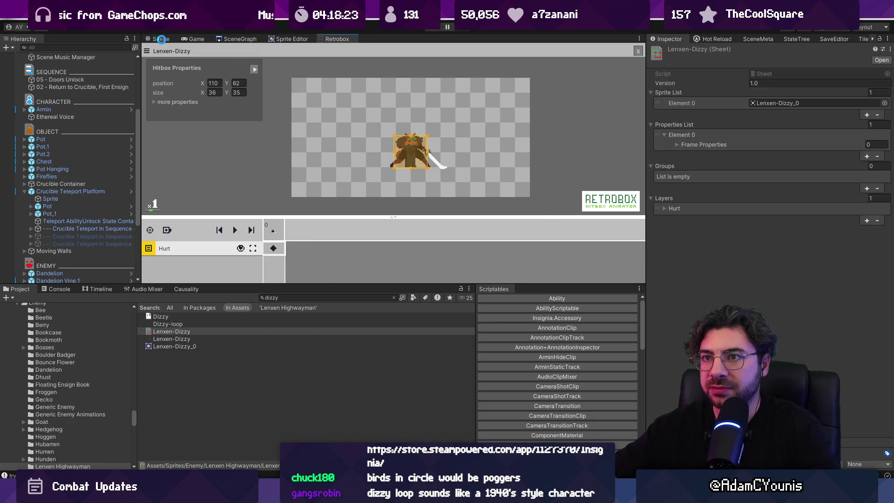
scroll(106, 205, down, 1)
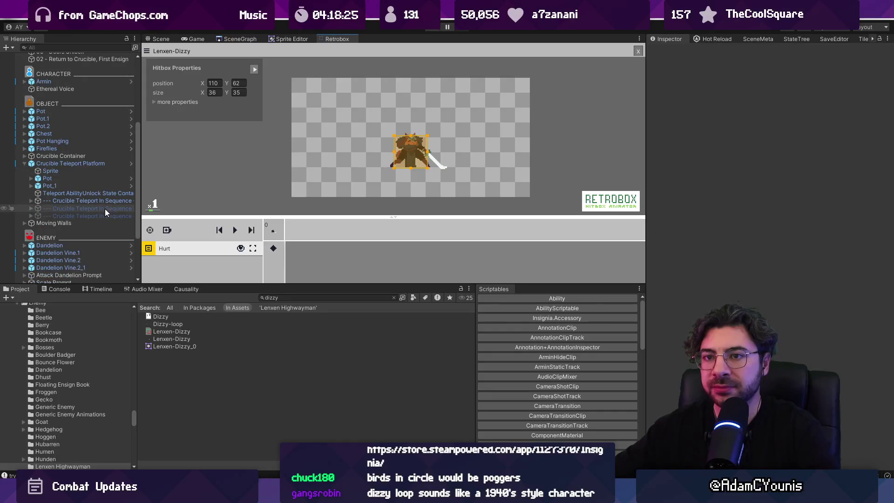
scroll(98, 215, down, 3)
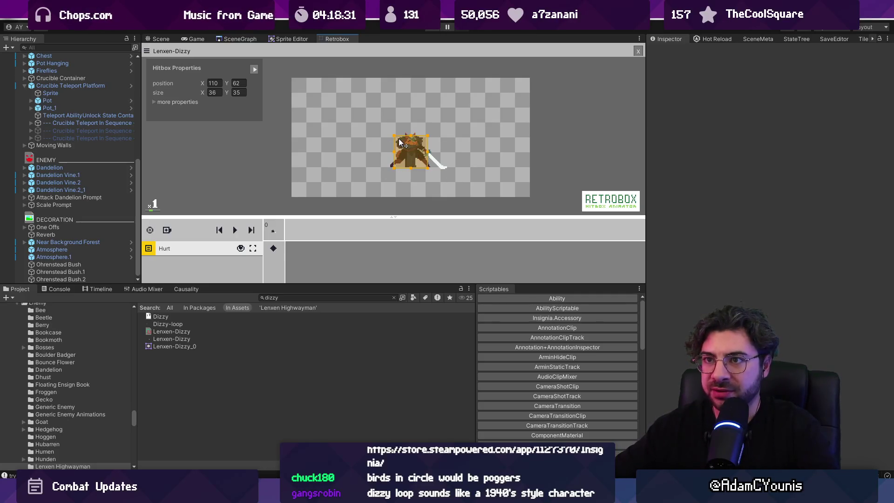
scroll(118, 94, up, 9)
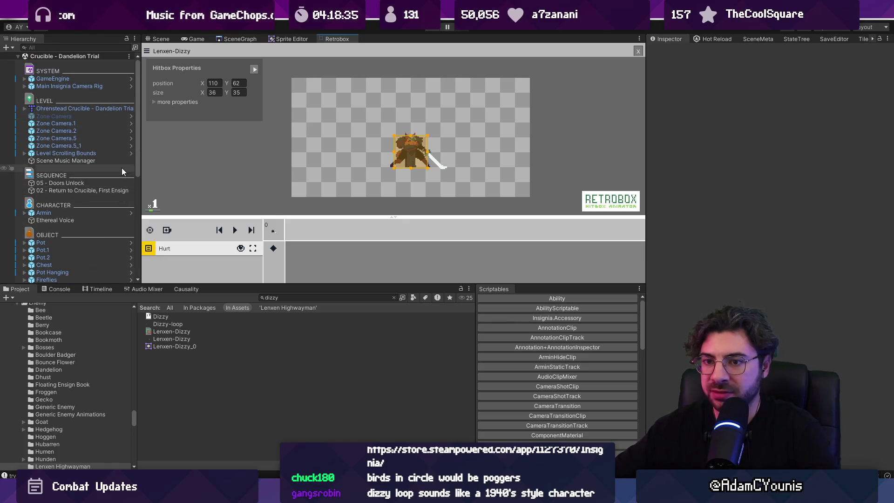
drag(140, 161, 157, 161)
click(85, 48)
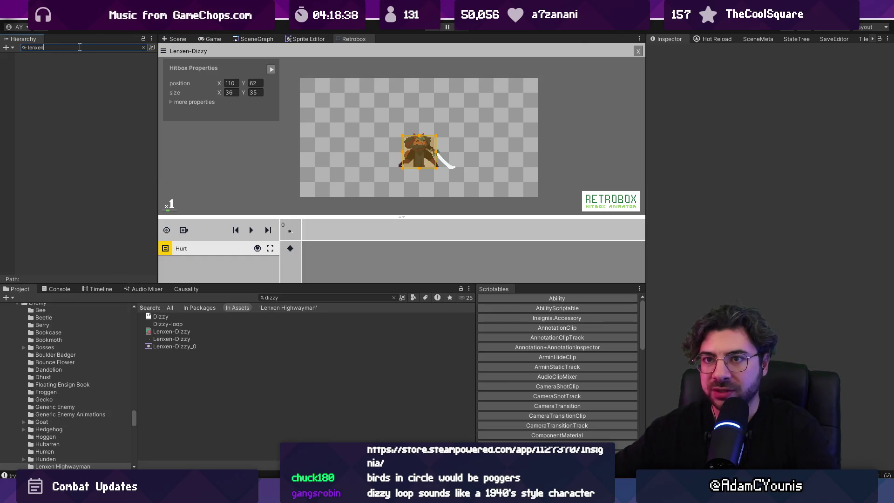
Step: Clear the Hierarchy search and open the Ohrenstead Under Tower level
key(BackSpace)
key(BackSpace)
key(BackSpace)
click(254, 39)
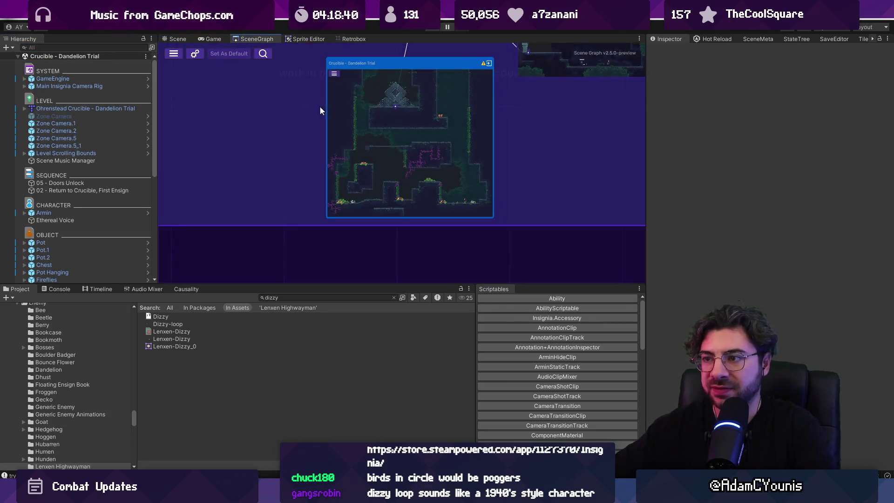
scroll(284, 137, down, 4)
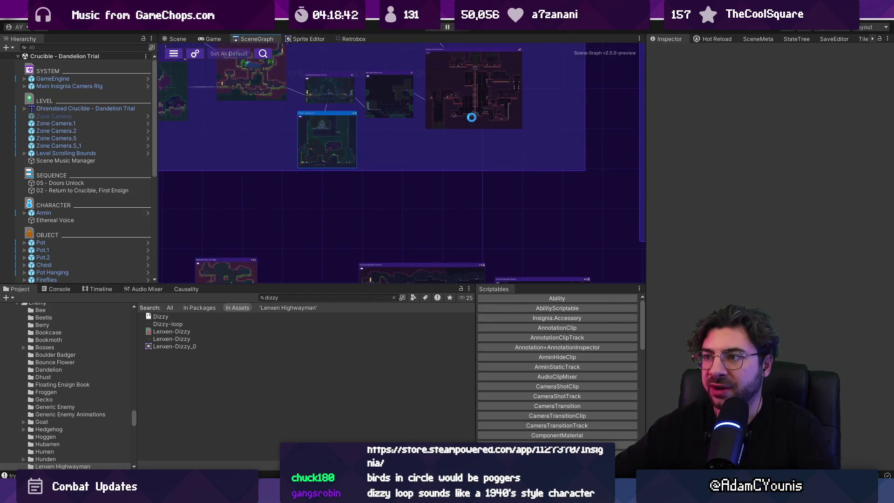
scroll(401, 144, up, 6)
scroll(403, 157, down, 2)
click(387, 123)
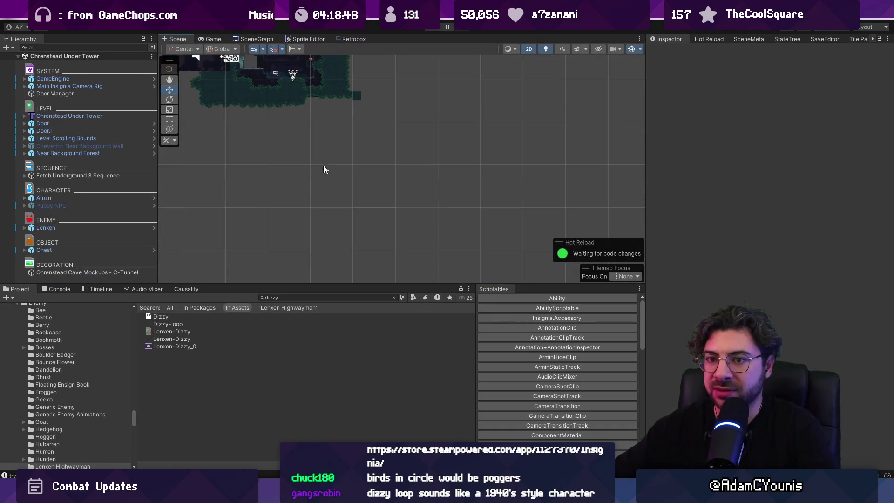
Step: Select Lenxen, open the Lenxen Highwayman prefab and select its Stun child
scroll(454, 192, up, 10)
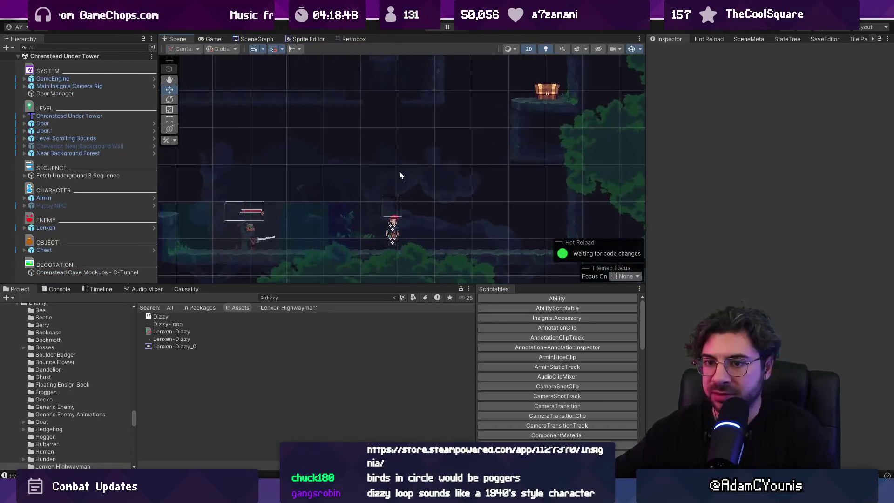
click(70, 227)
click(154, 231)
click(79, 149)
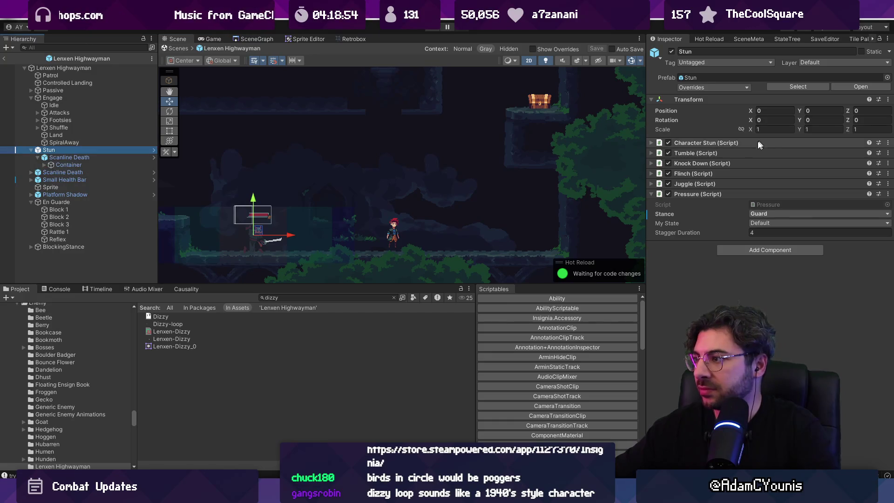
Step: Set Lenxen-Dizzy as the Knock Down sheet and save the prefab
click(827, 169)
click(829, 163)
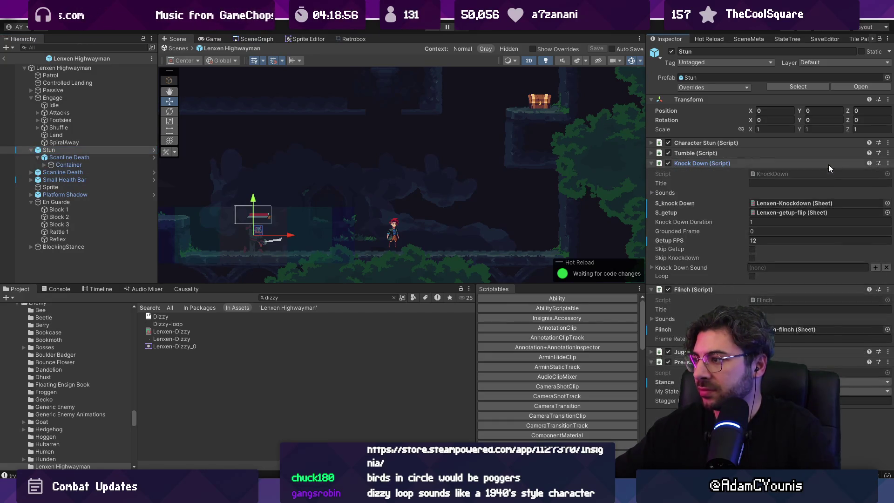
click(885, 204)
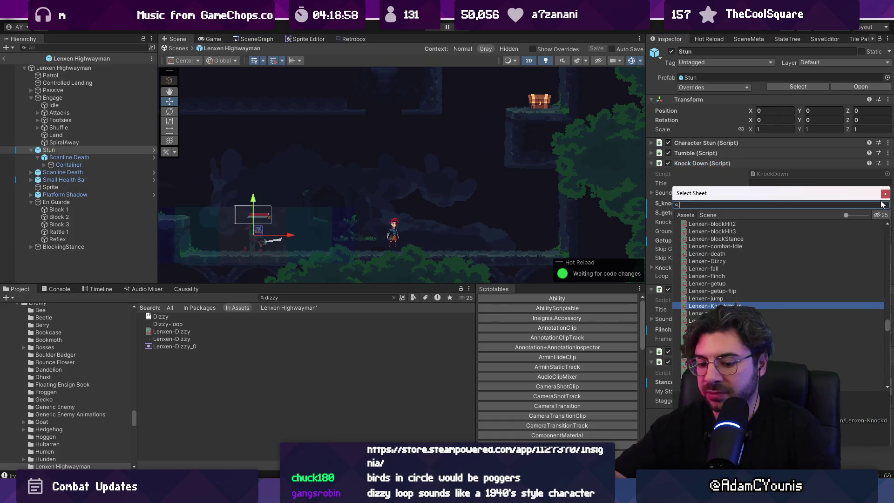
text(stun)
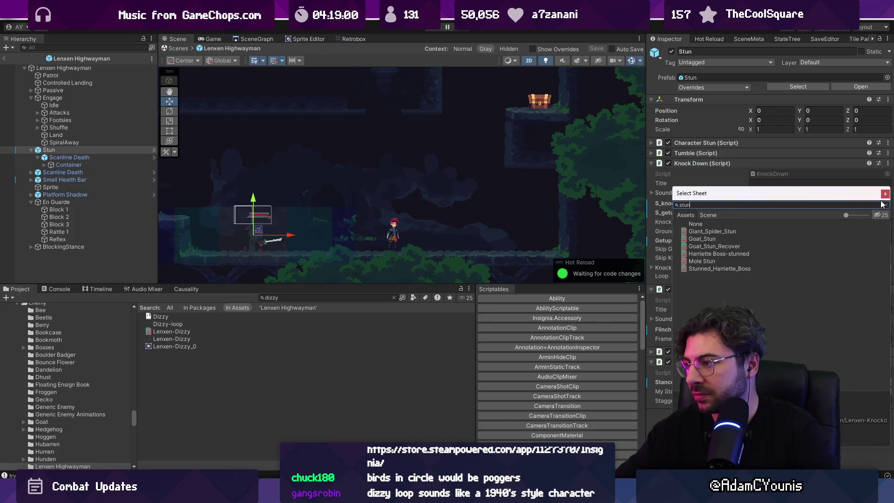
key(BackSpace)
key(BackSpace)
key(BackSpace)
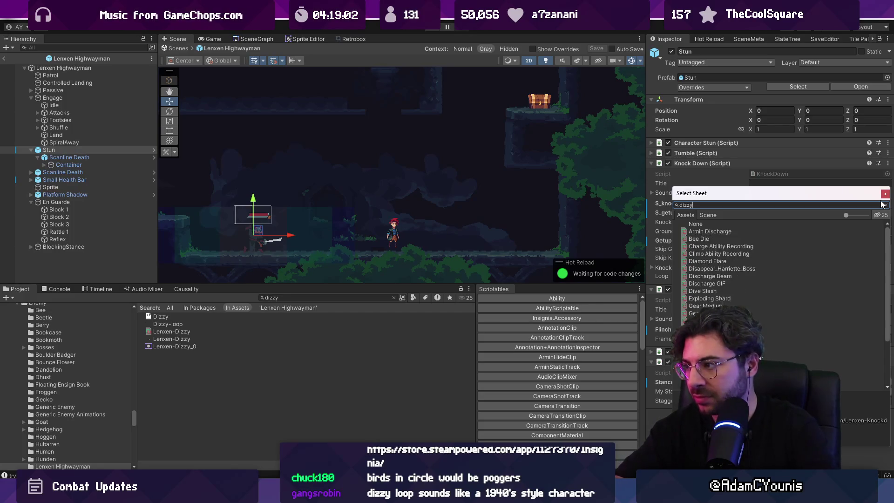
text(dizzy)
key(Down)
key(Return)
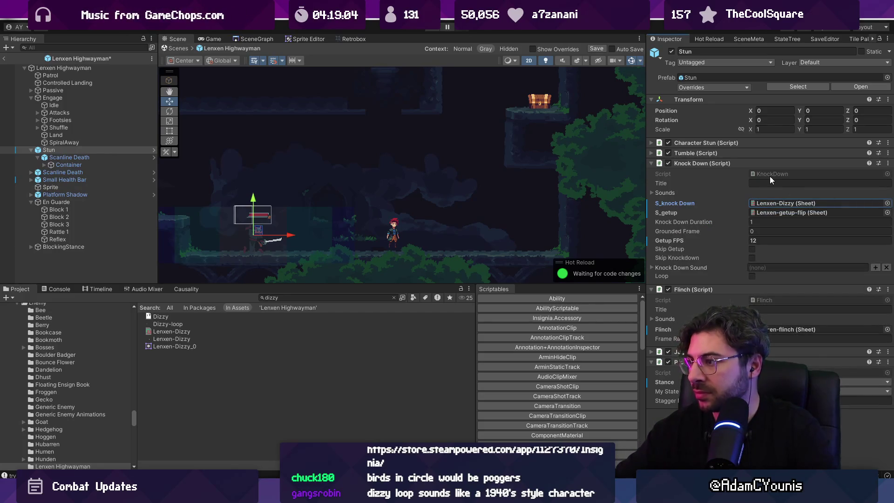
key(ctrl+s)
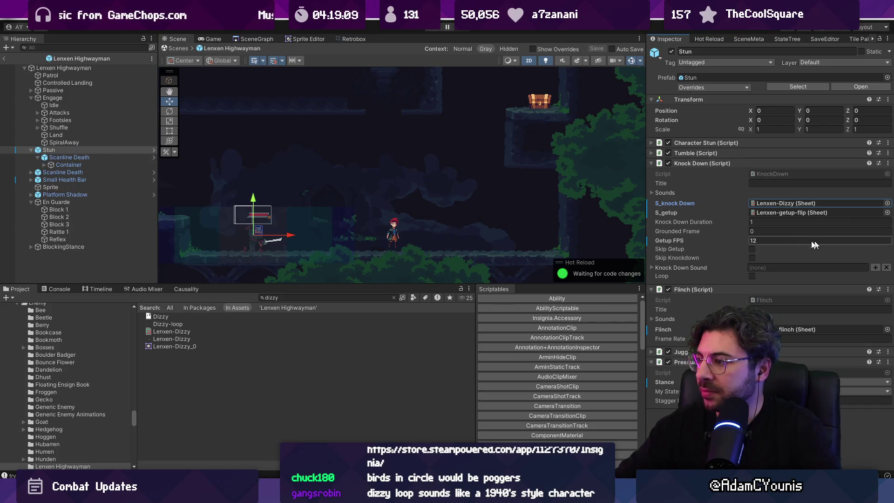
Step: Enable Skip Getup, save the prefab, return to the scene and start play-testing
click(752, 249)
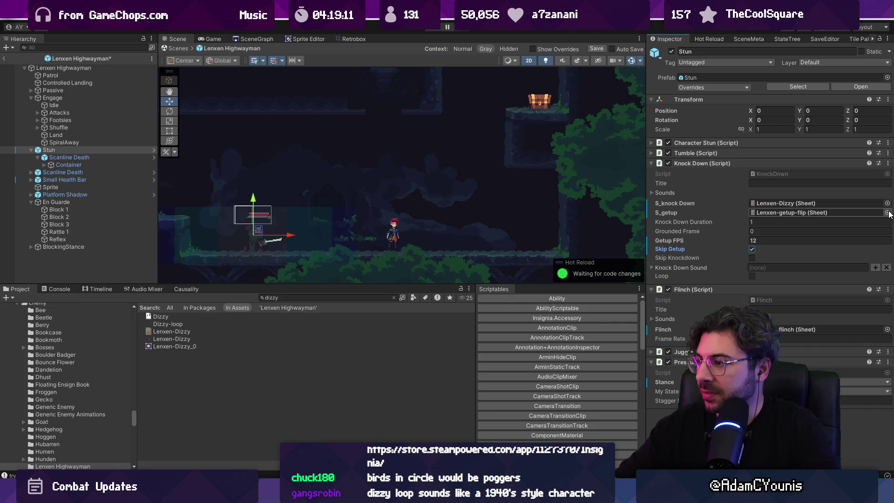
key(ctrl+s)
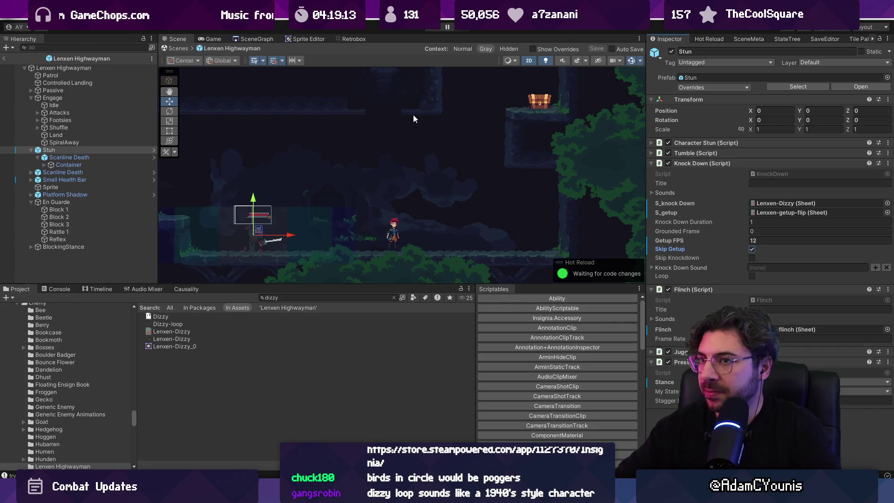
click(180, 48)
click(437, 29)
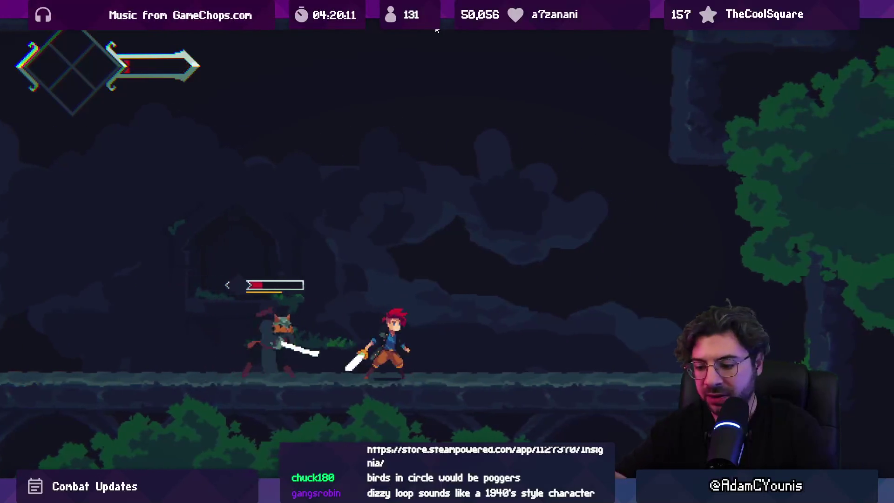
click(446, 27)
key(ctrl+p)
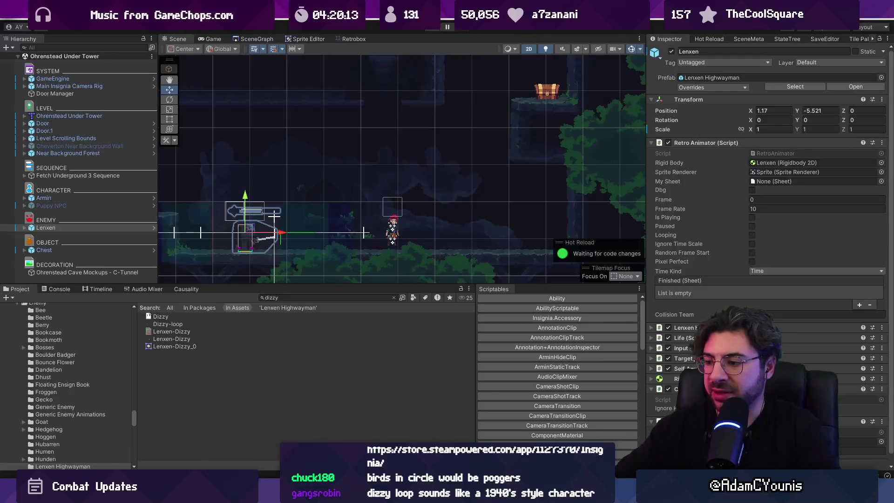
key(alt+Tab)
Step: Delete frame 9 with its Dizzy tag, then switch over to the code editor
click(355, 313)
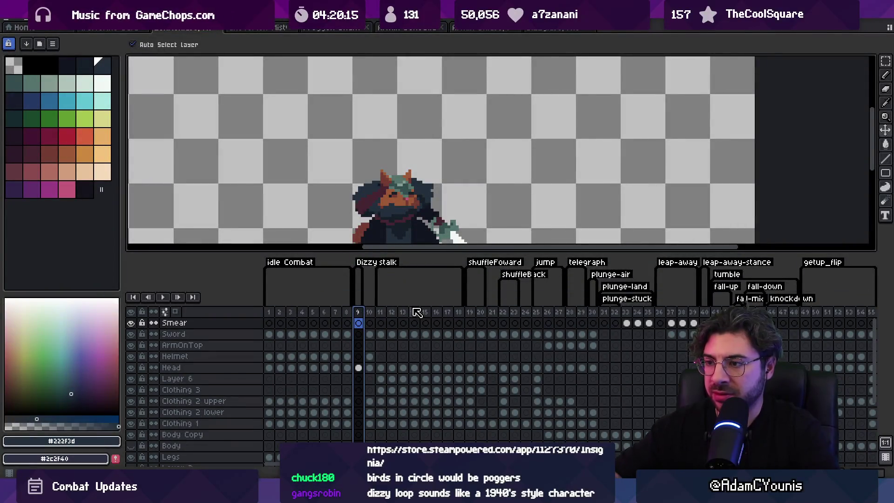
key(alt+Delete)
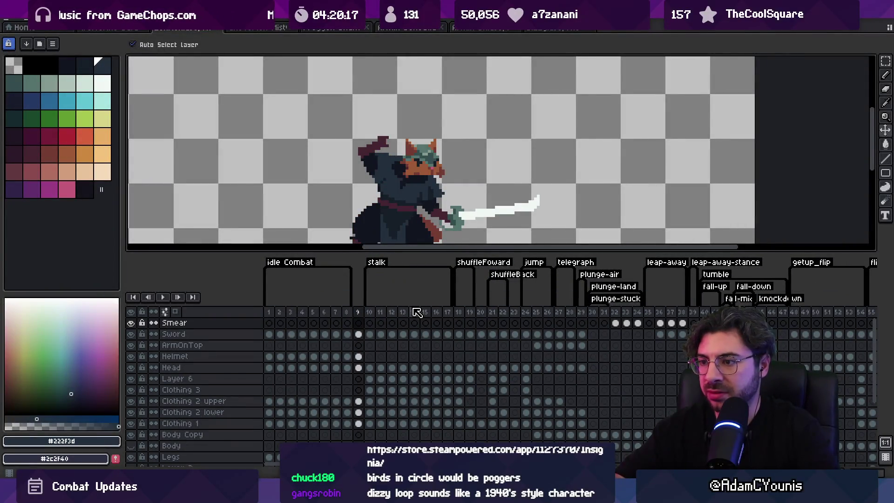
key(ctrl+z)
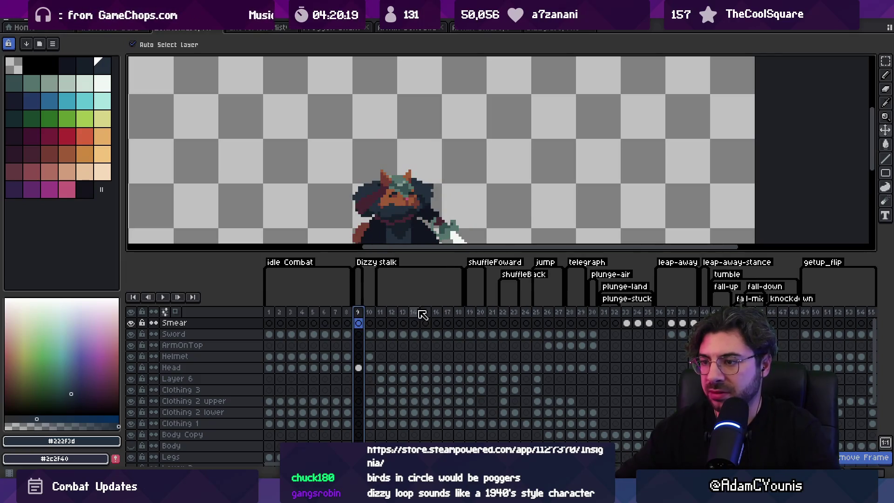
key(alt+Delete)
key(alt+Tab)
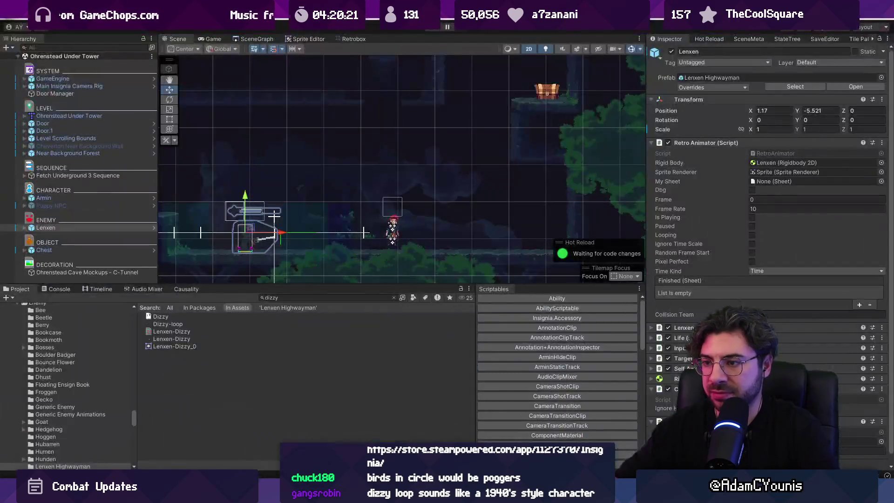
key(alt+Tab)
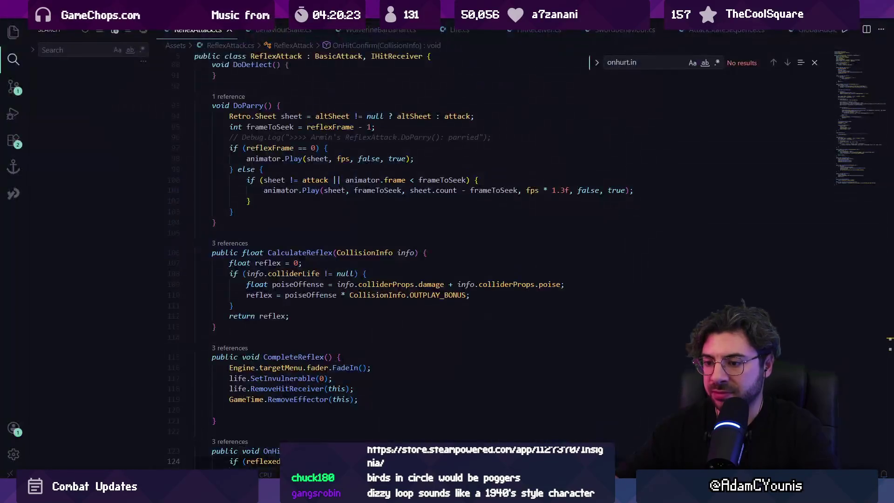
Step: Open Pressure.cs and jump to the OnHurt definition to read its body
click(424, 228)
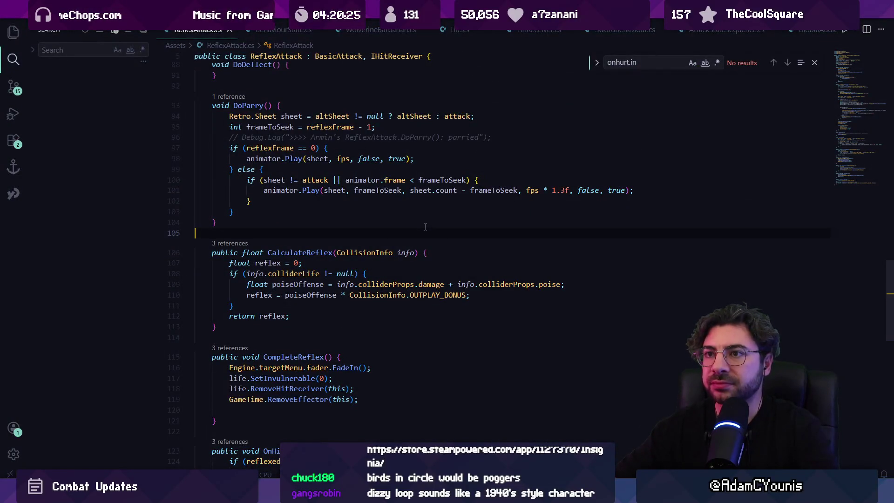
key(ctrl+p)
text(pressure)
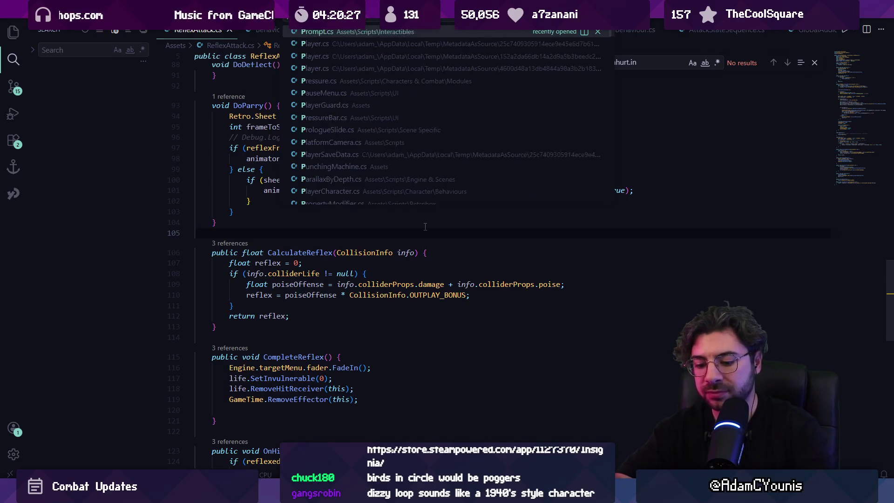
key(Return)
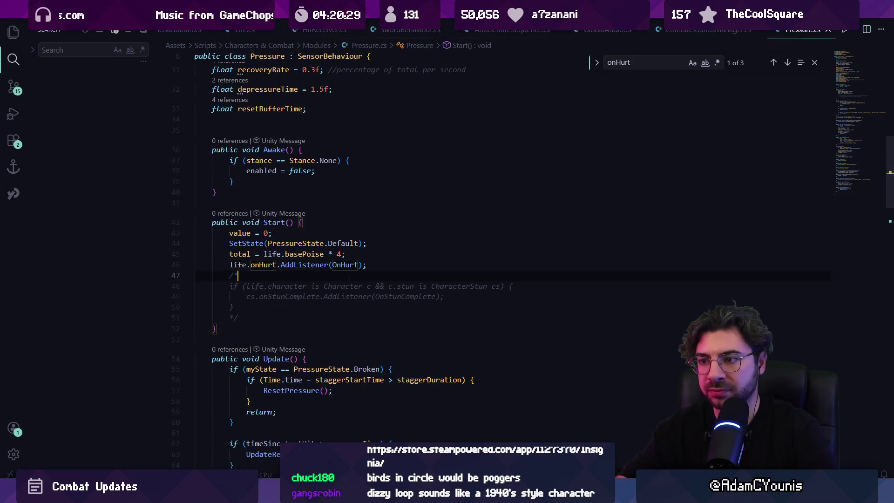
ctrl+click(347, 264)
drag(311, 207, 217, 215)
click(419, 196)
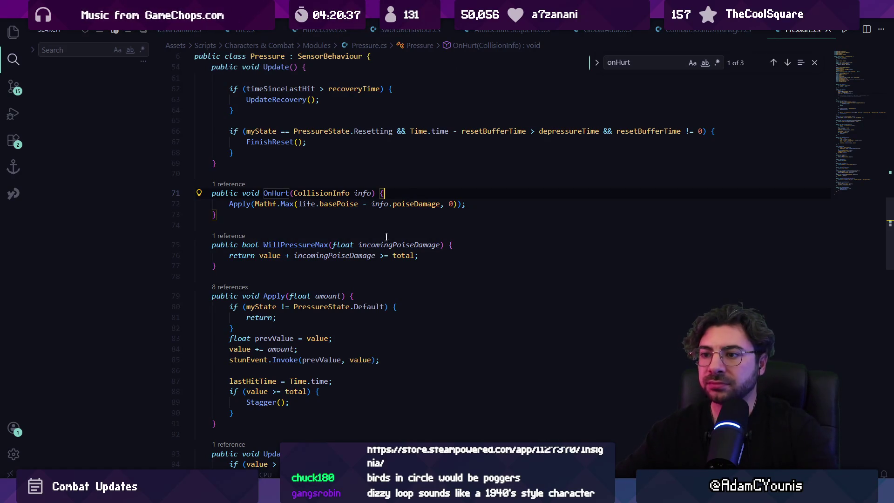
click(366, 223)
scroll(365, 223, down, 3)
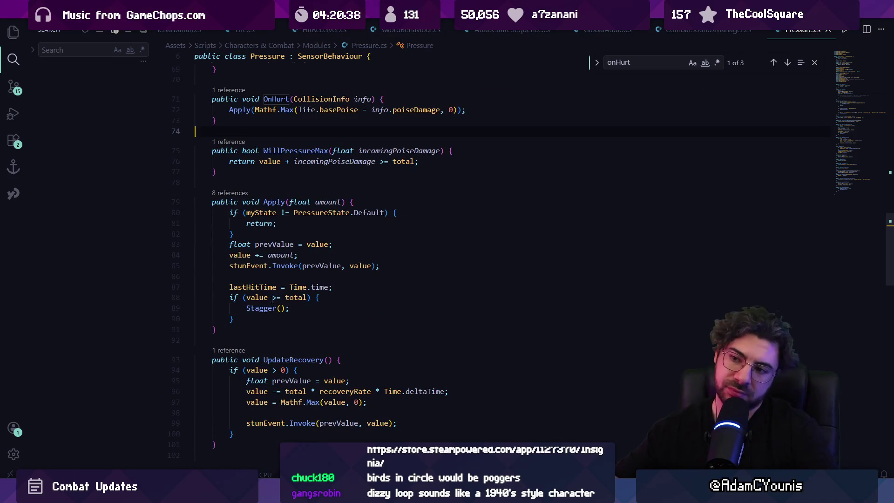
Step: Follow Stagger to onStagger's references and open Life.cs at RespondToStagger
ctrl+click(263, 309)
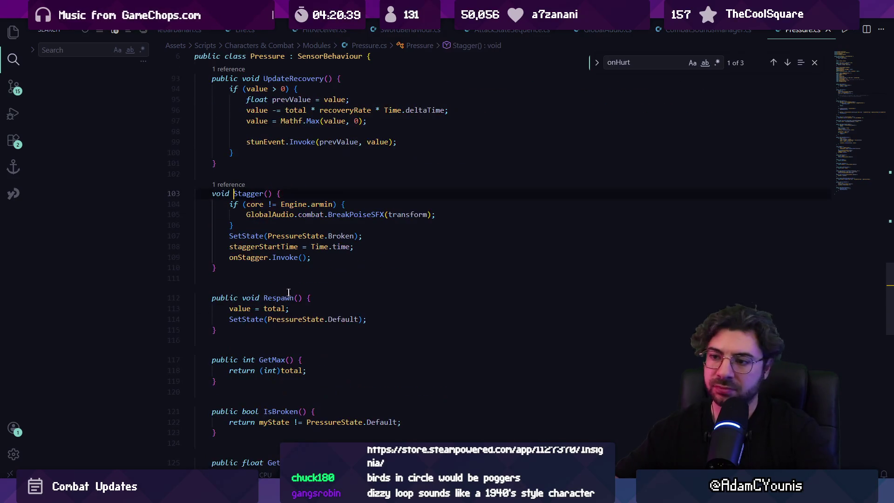
click(280, 236)
click(336, 236)
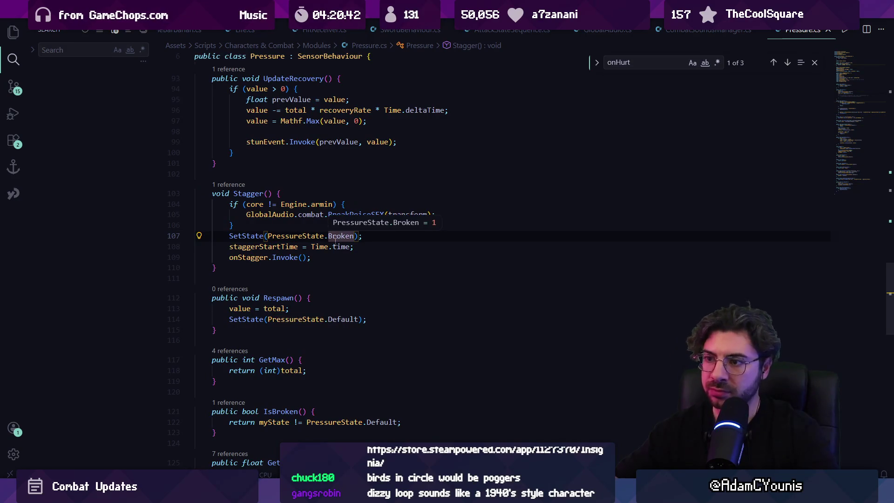
click(247, 236)
click(293, 236)
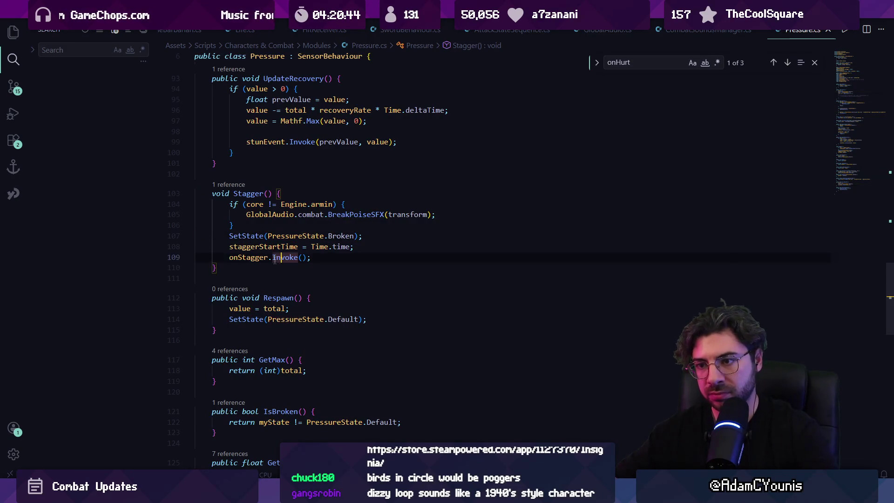
ctrl+click(249, 257)
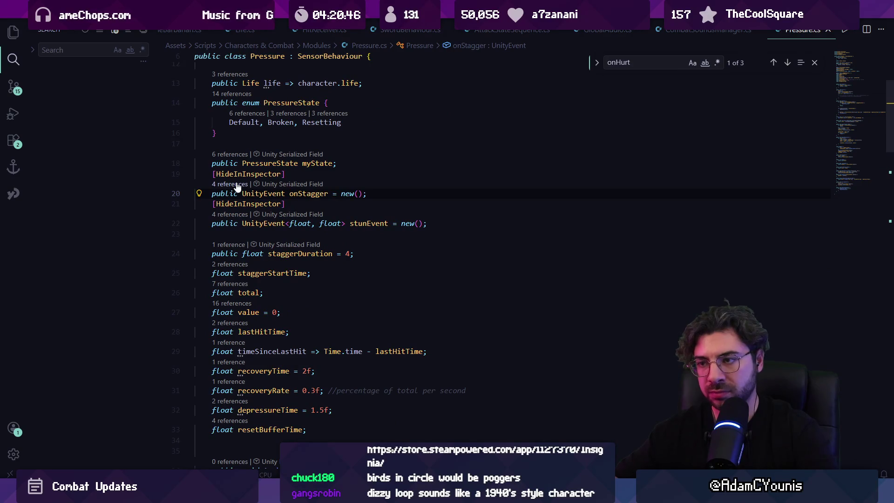
click(237, 184)
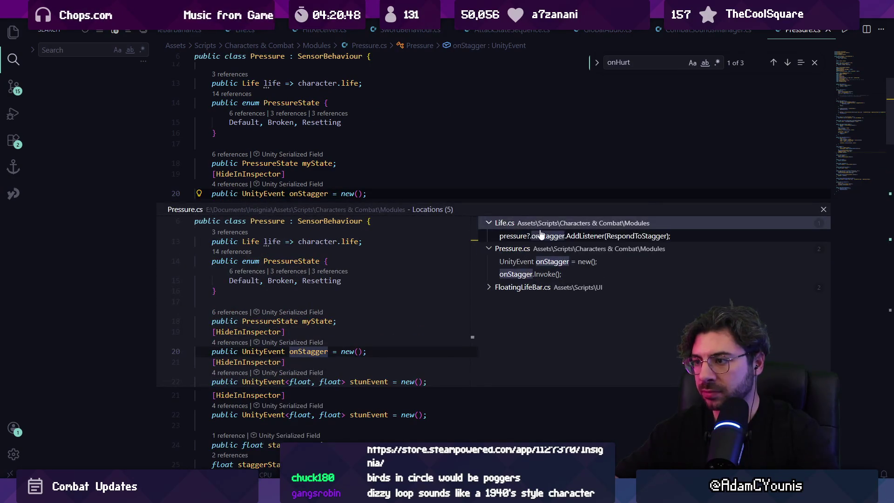
click(540, 236)
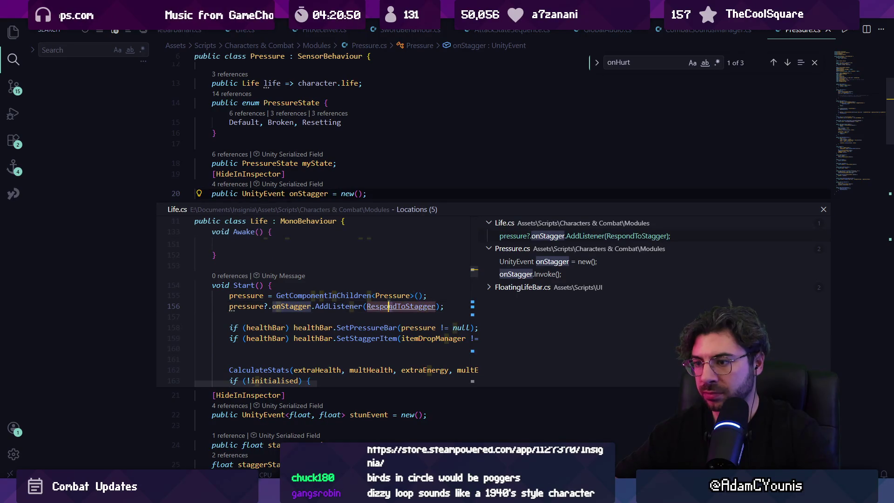
ctrl+click(394, 306)
click(349, 228)
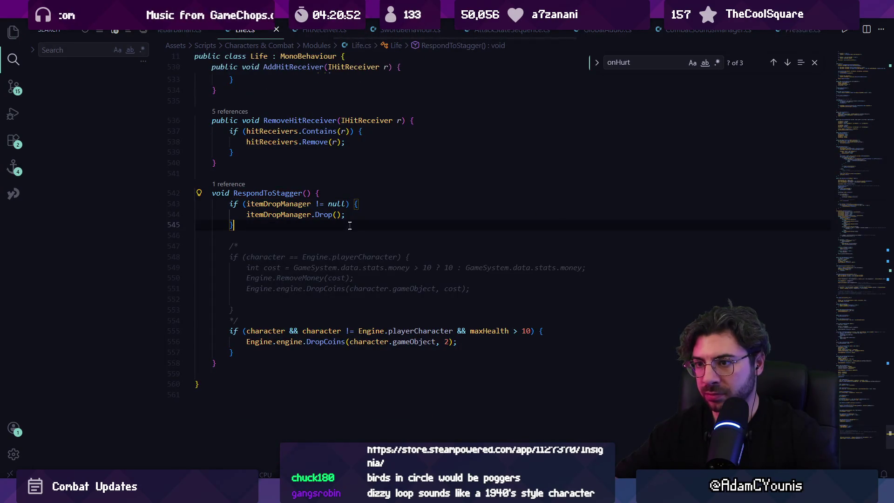
Step: Open CharacterStun.cs and find onStunComplete
key(ctrl+p)
text(characterstun)
key(Return)
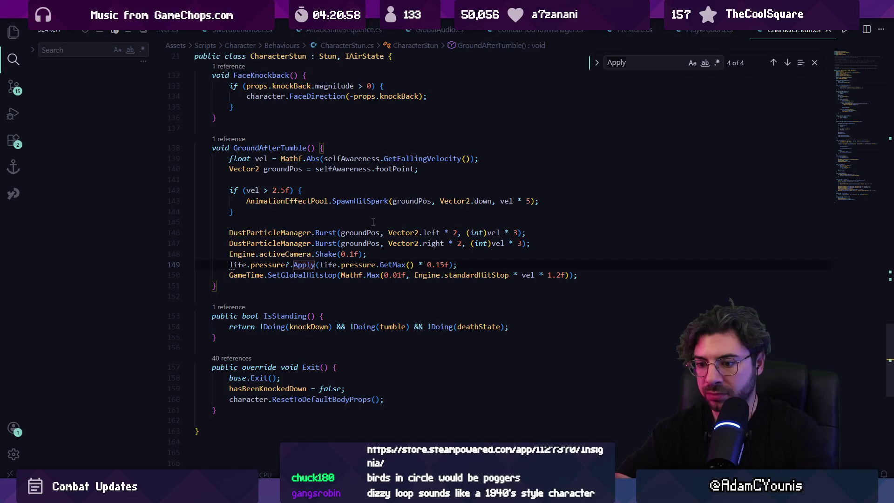
key(ctrl+f)
text(onStunComplete)
key(Escape)
scroll(357, 222, down, 3)
click(341, 158)
scroll(349, 226, up, 4)
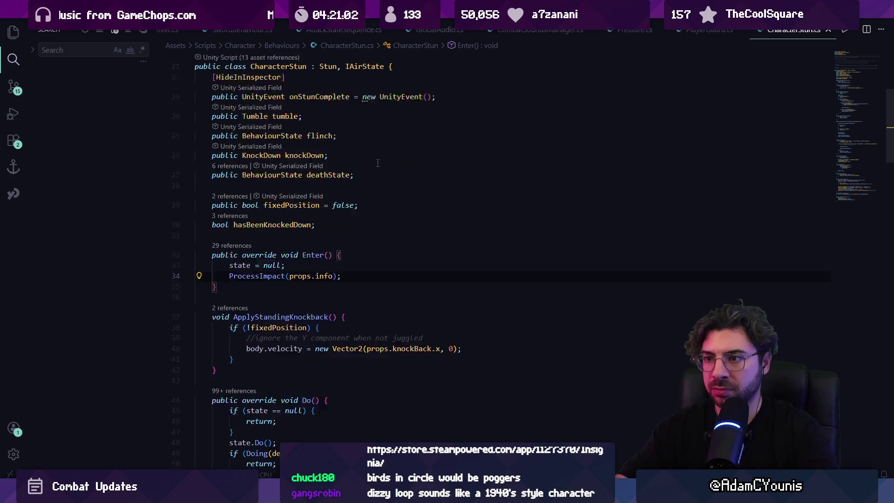
Step: Search CharacterStun.cs for ProcessImpact and step through its matches
key(ctrl+p)
key(Escape)
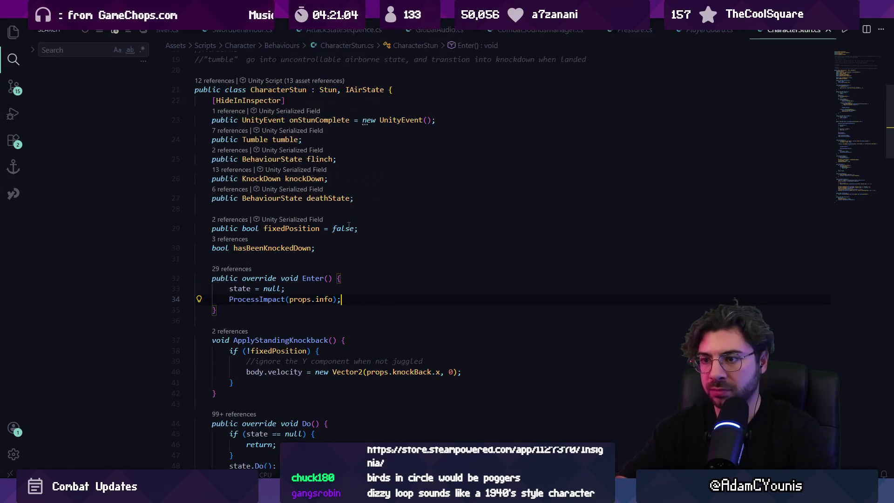
scroll(348, 225, down, 6)
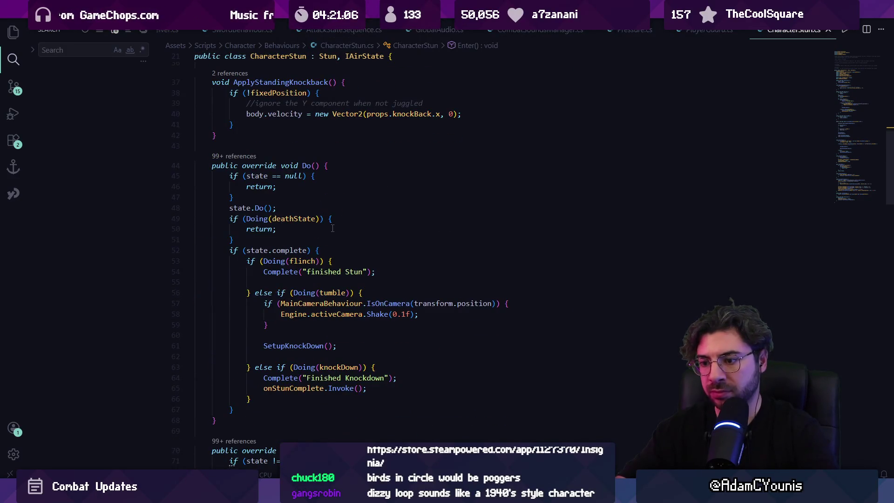
scroll(335, 229, up, 7)
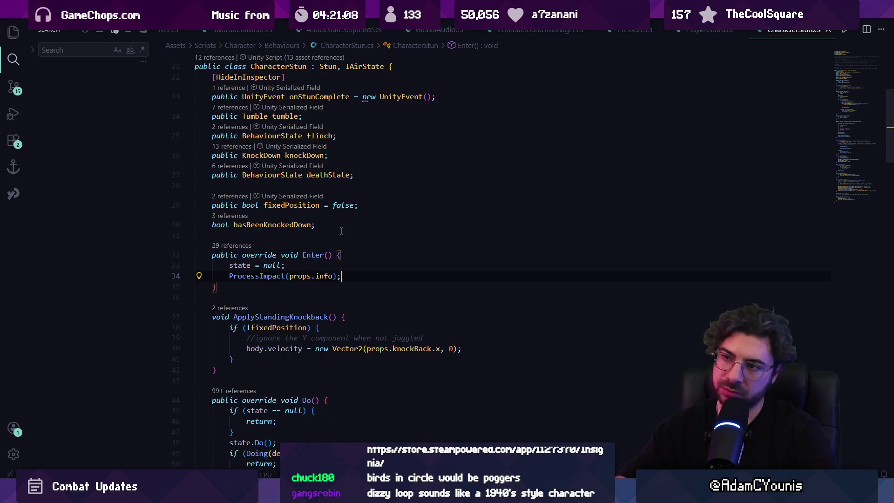
scroll(347, 235, down, 7)
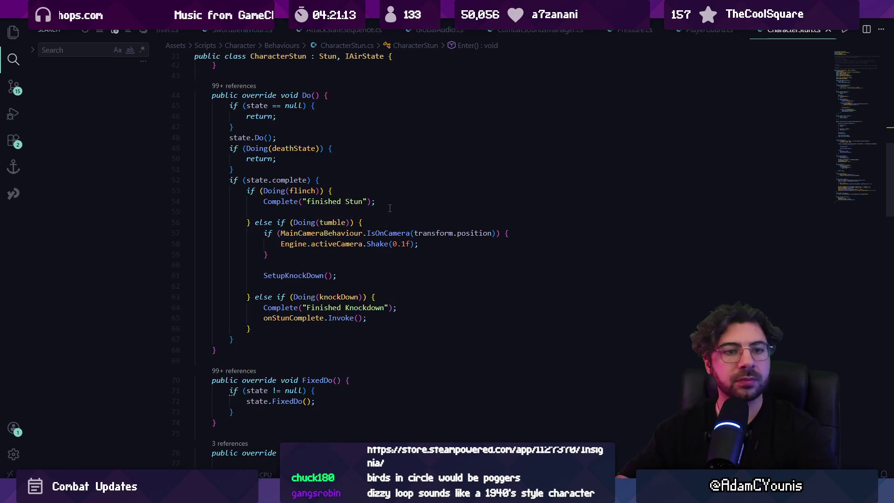
scroll(390, 209, down, 3)
key(ctrl+f)
text(proce)
key(Return)
text(ssim)
key(Return)
key(Return)
key(Escape)
Step: Go to the SelectState definition and open a new line at the top of the method
scroll(333, 223, down, 4)
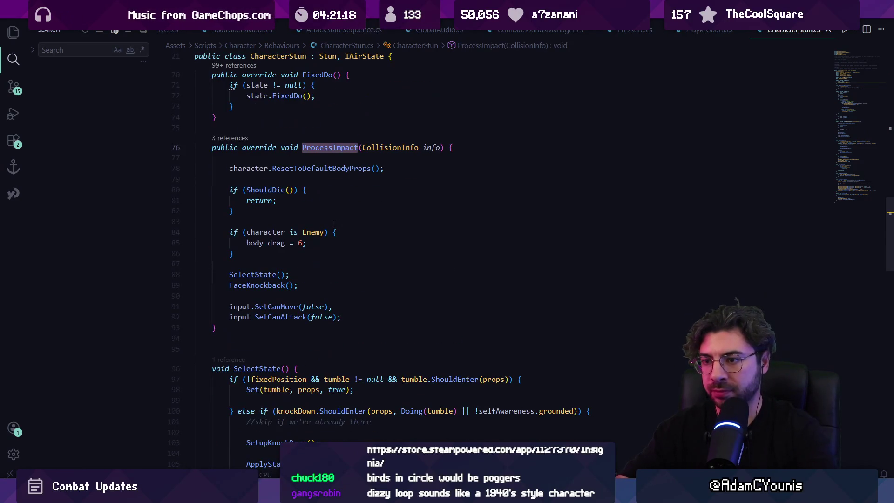
click(338, 274)
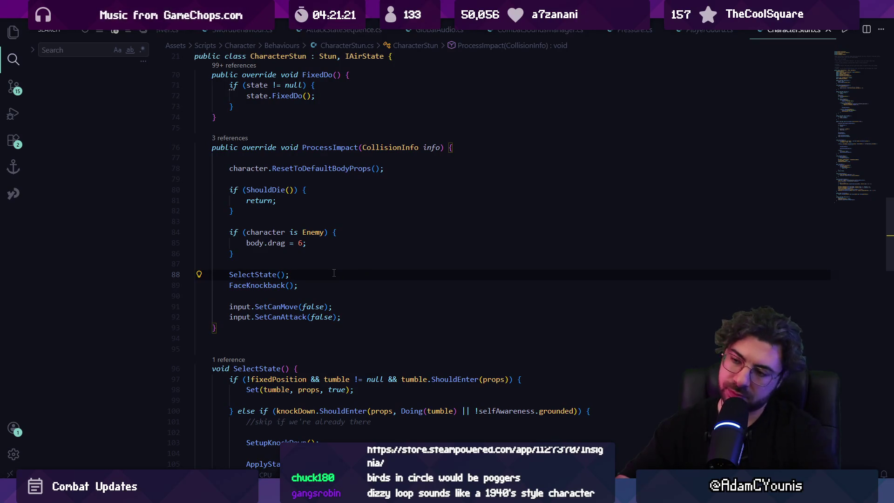
ctrl+click(274, 274)
scroll(318, 278, down, 4)
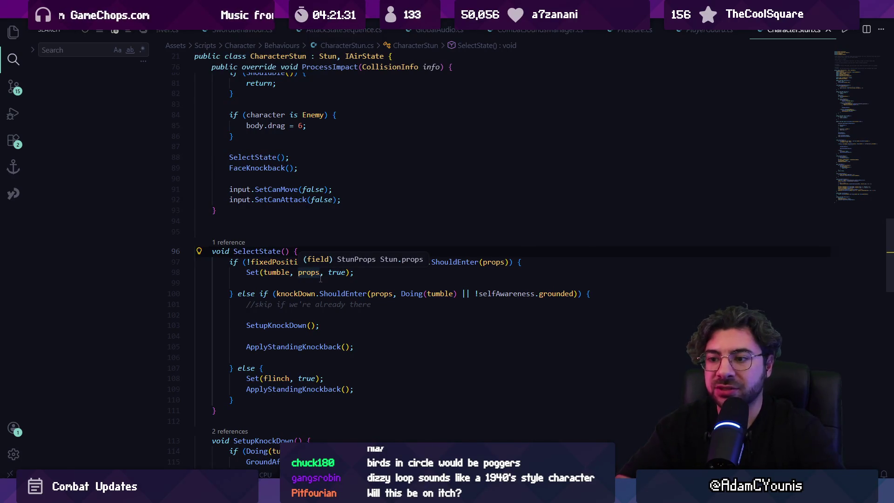
key(End)
key(Return)
Step: Add the SelectState Debug.Log, save, and trim its message down to "Selecting stun"
text(Debug.Log("Selecting stun state with " + props.remainingPoiseNormalised + " poise remaining");)
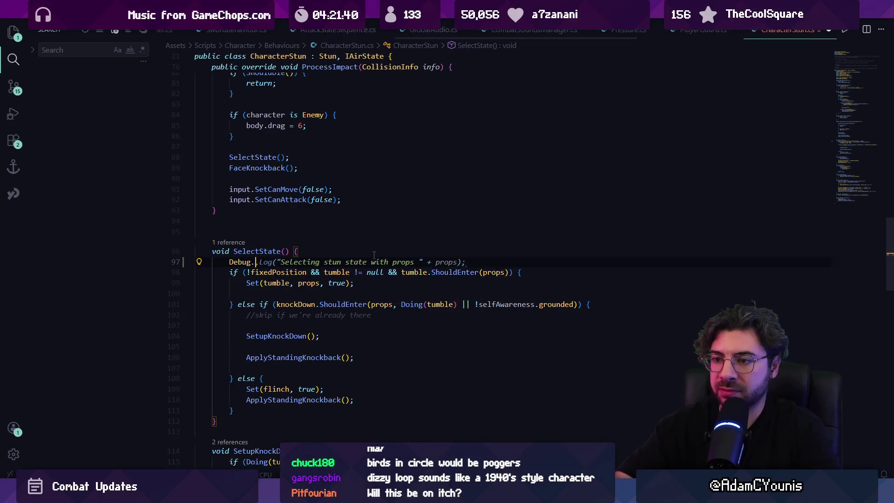
key(ctrl+s)
click(406, 263)
click(341, 262)
key(ctrl+Right)
key(Right)
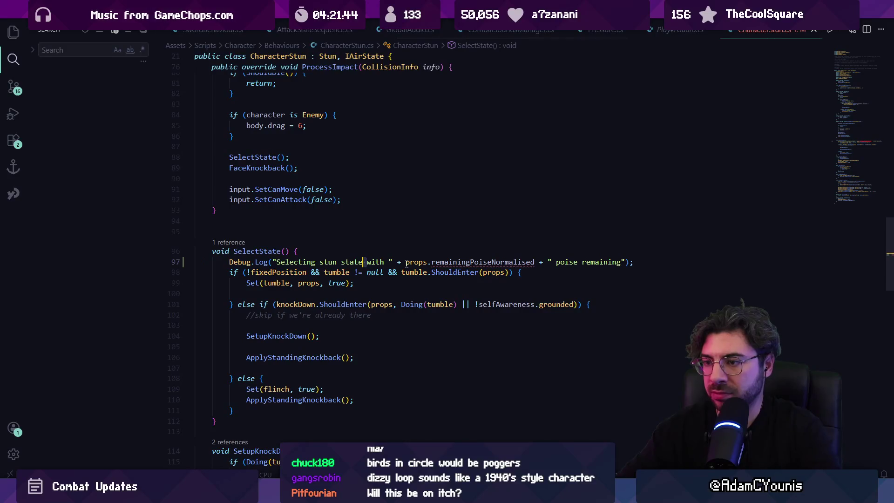
key(shift+End)
key(shift+ctrl+Left)
key(shift+ctrl+Left)
key(BackSpace)
key(BackSpace)
key(BackSpace)
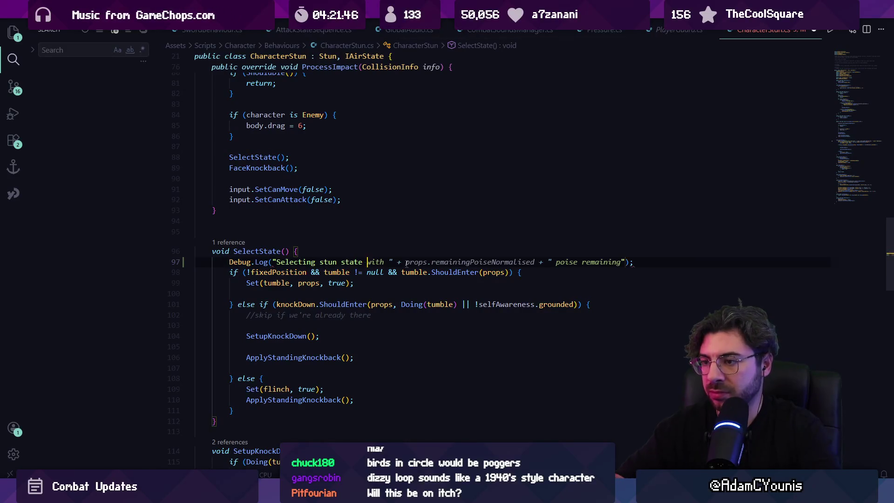
key(Escape)
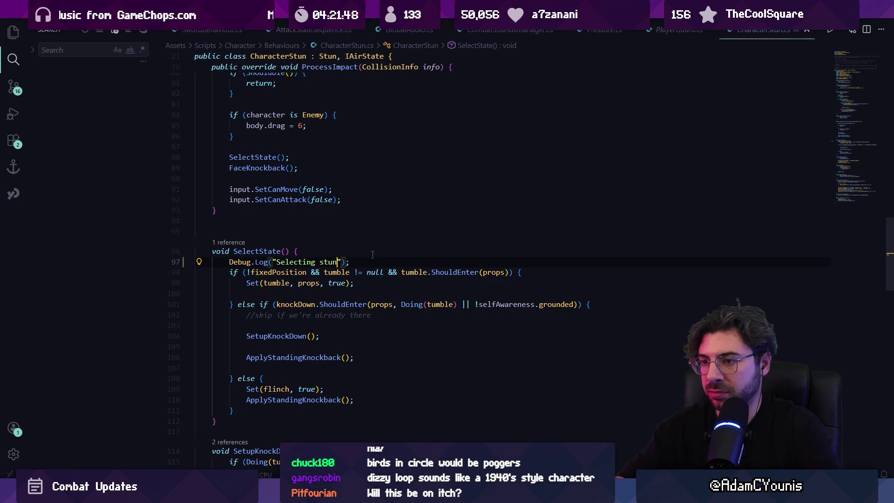
Step: Open Pressure.cs and find the Stagger( call
key(ctrl+p)
text(pressure)
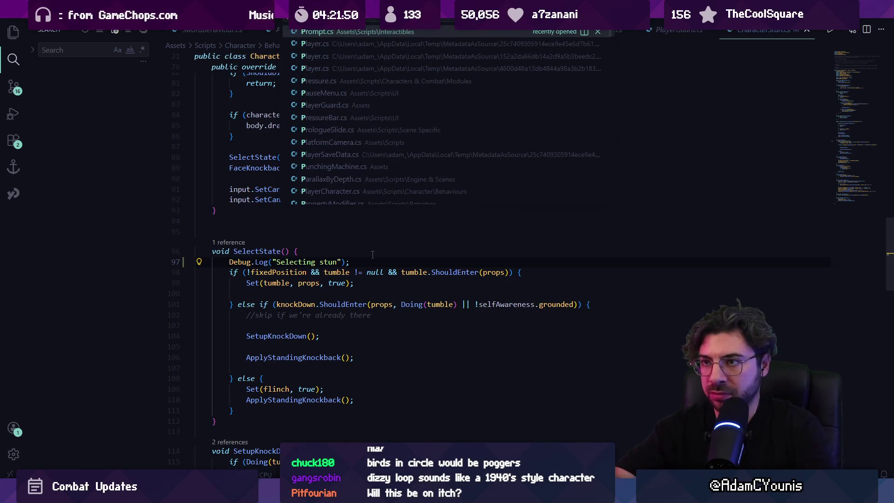
key(Return)
key(ctrl+f)
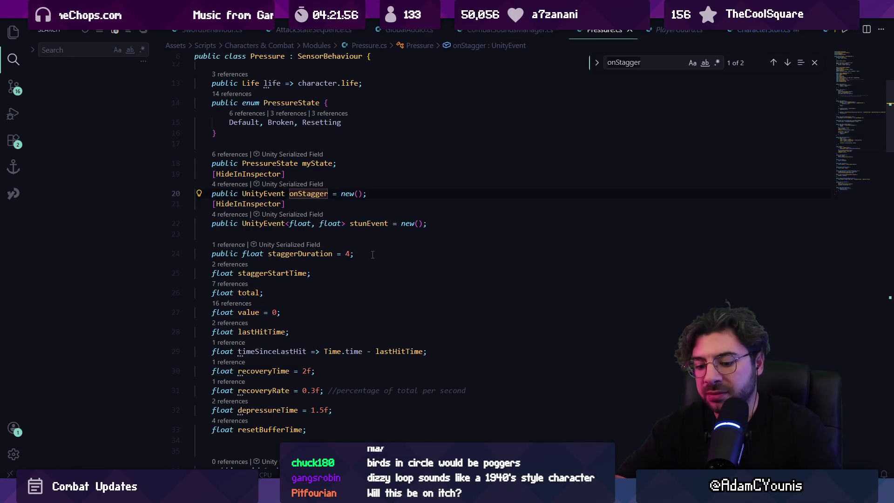
text(Stagger()
key(Escape)
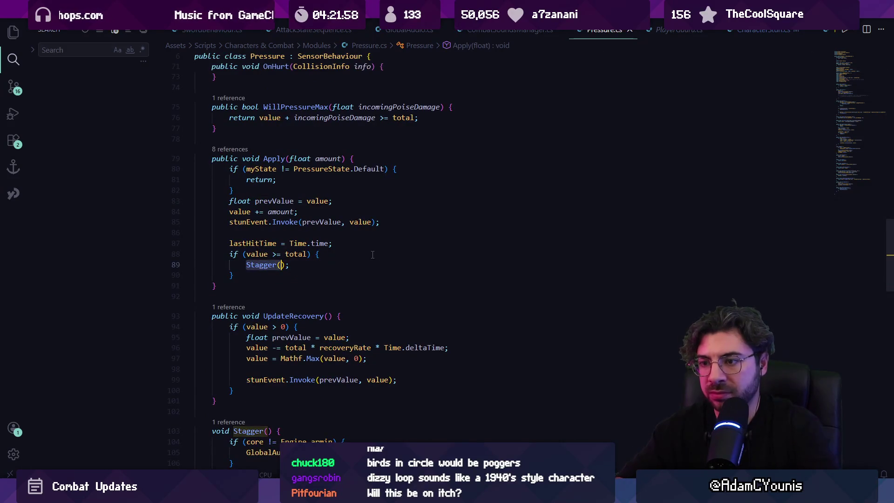
Step: Add Debug.Log("STAGGERED") at the end of Stagger(), save, and run the game in Unity
key(F12)
click(354, 203)
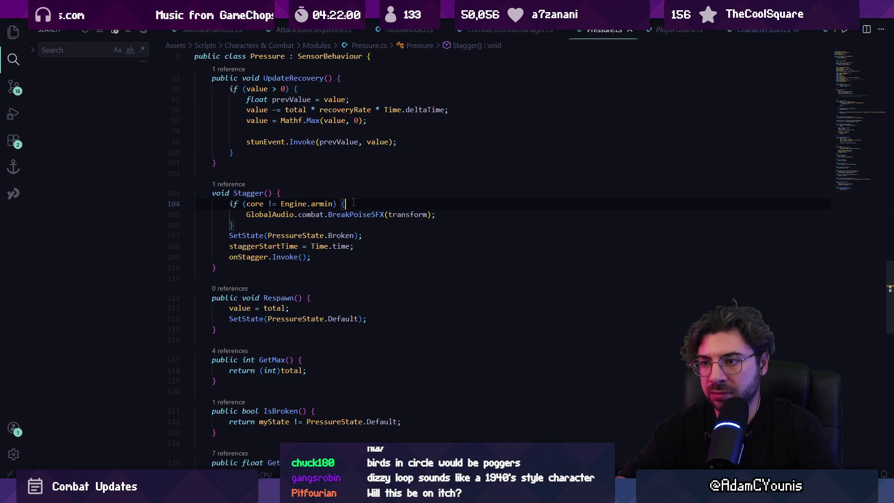
key(Down)
key(Down)
key(Down)
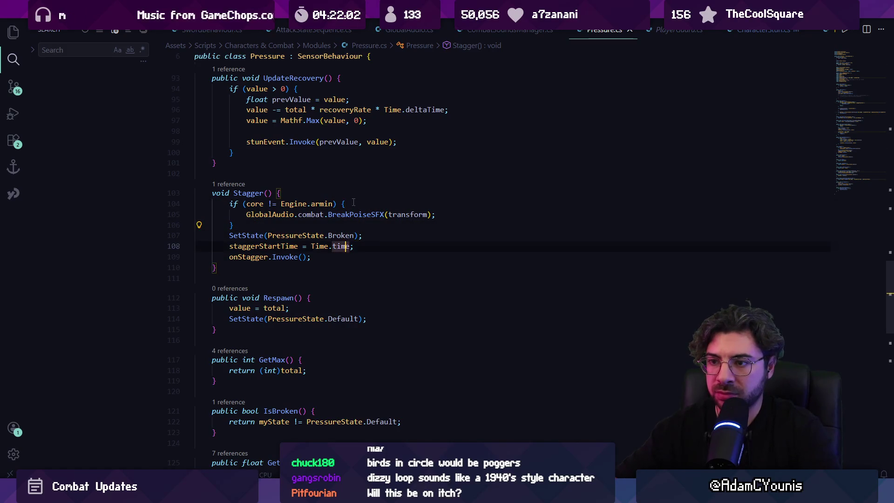
key(Return)
text(Debug.Log("STAGGERED");)
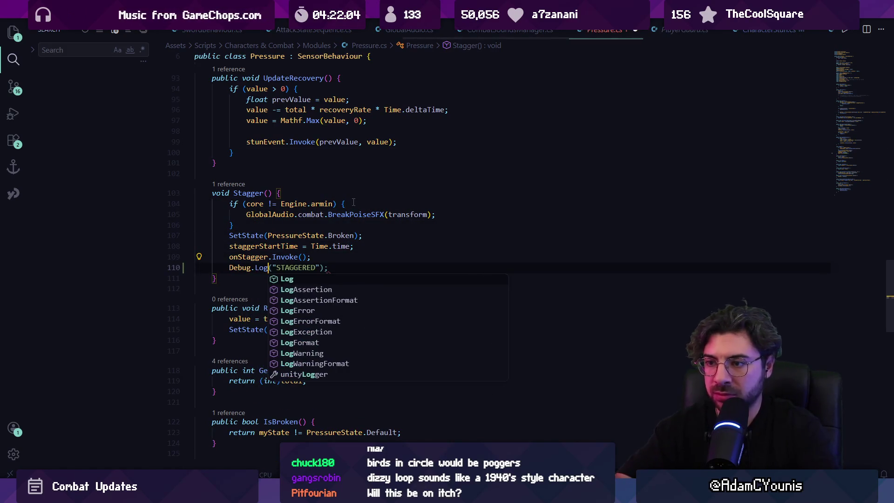
key(ctrl+s)
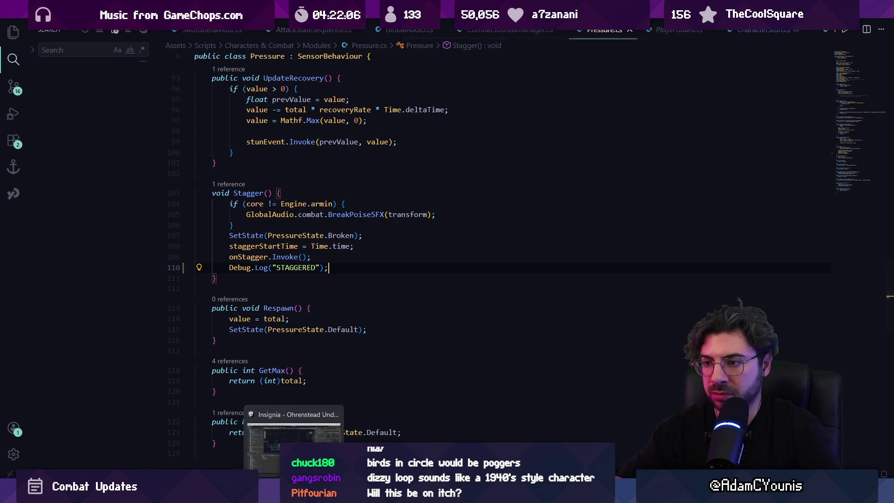
key(alt+Tab)
key(ctrl+p)
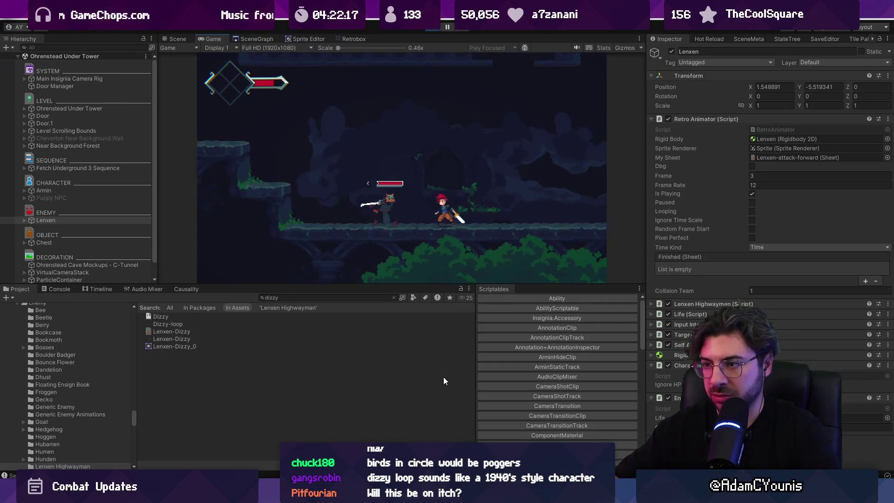
Step: Open the Console and inspect the Selecting stun and STAGGERED log entries
key(ctrl+1)
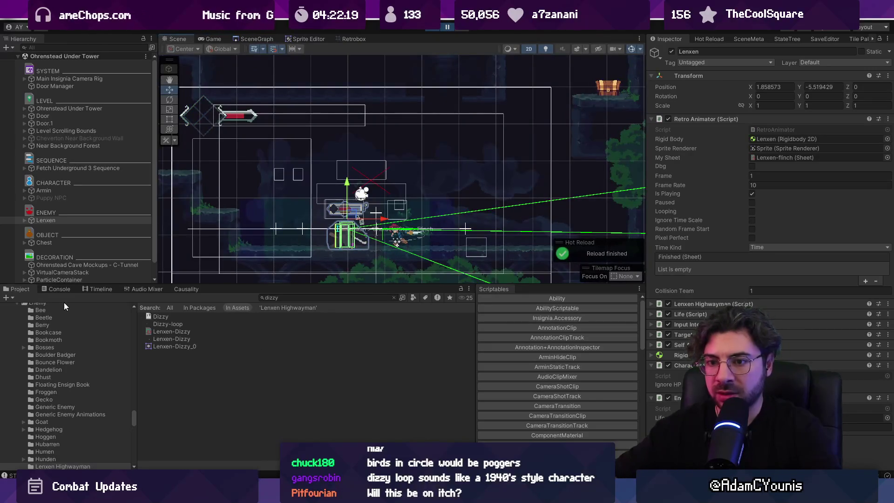
click(59, 288)
click(114, 334)
click(106, 311)
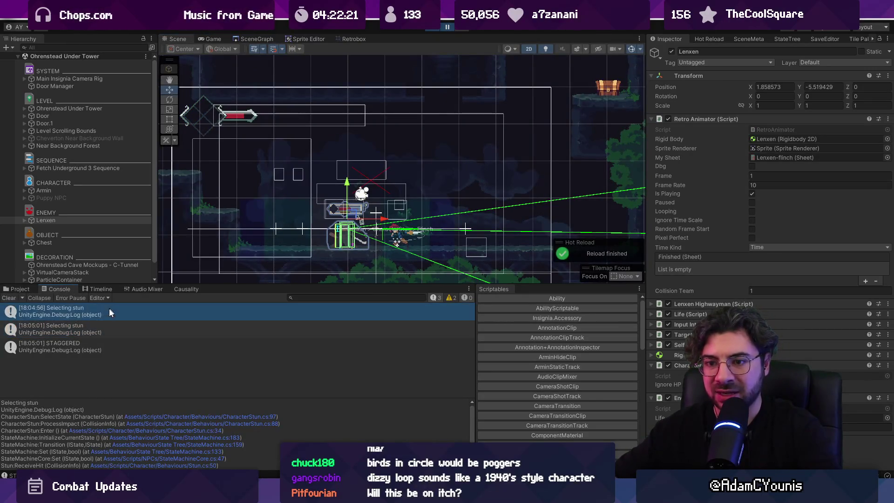
click(108, 348)
Step: Delete the Debug.Log("STAGGERED") line from Stagger()
key(shift+Down)
key(Delete)
key(ctrl+z)
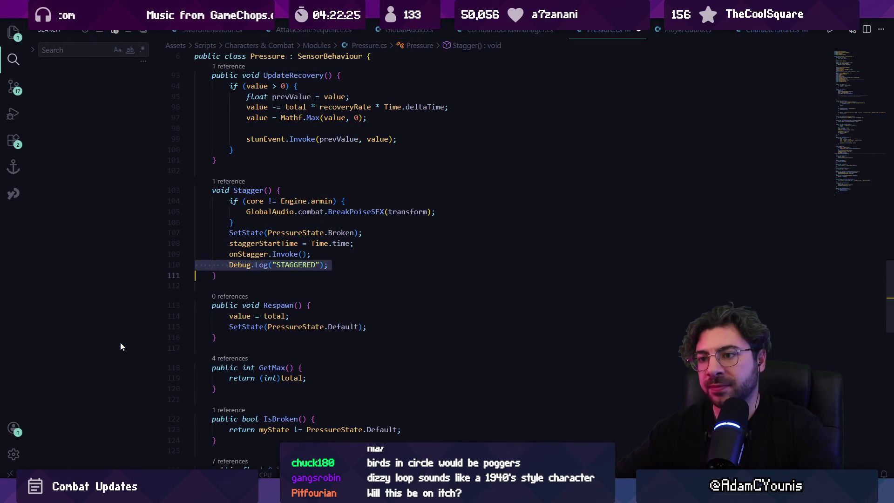
double_click(245, 265)
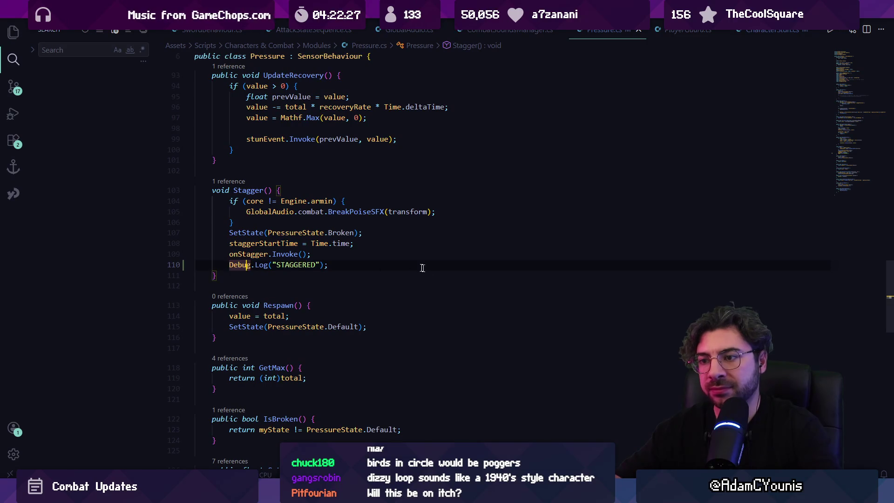
triple_click(361, 261)
key(Delete)
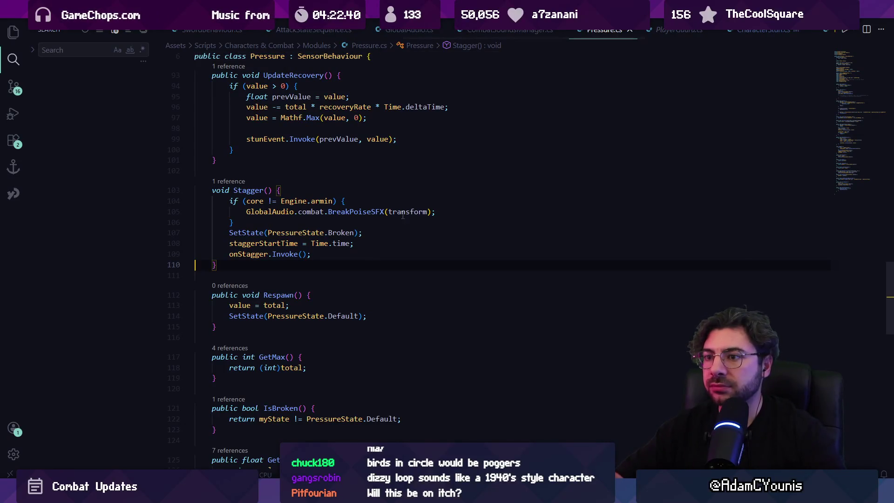
scroll(400, 222, up, 4)
Step: Search Pressure.cs for "onhurt" to find where Start() subscribes OnHurt to life
key(ctrl+f)
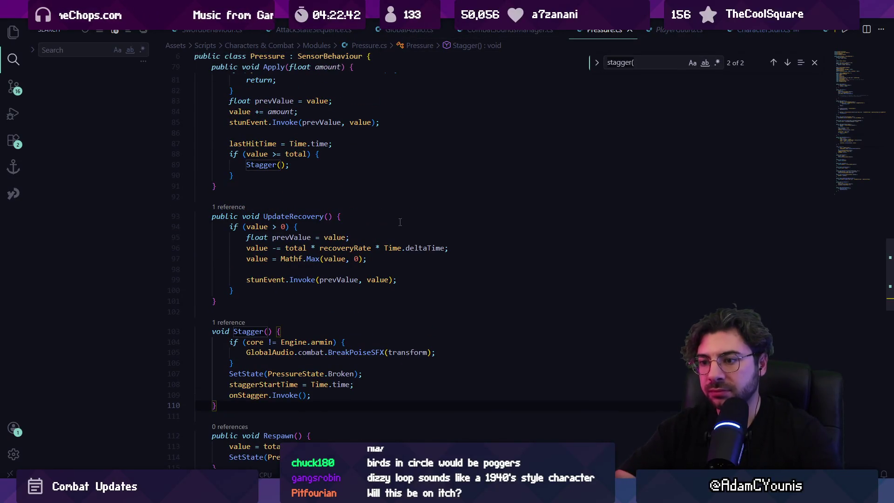
text(onhurt)
key(Return)
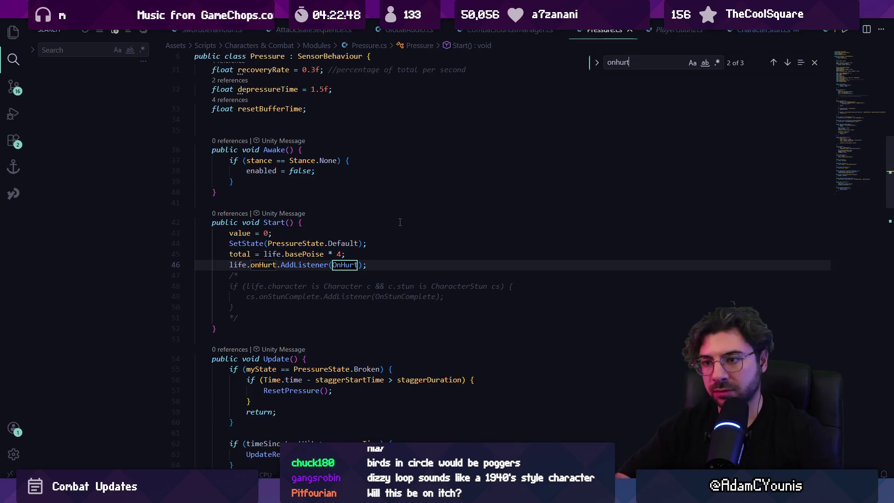
key(Escape)
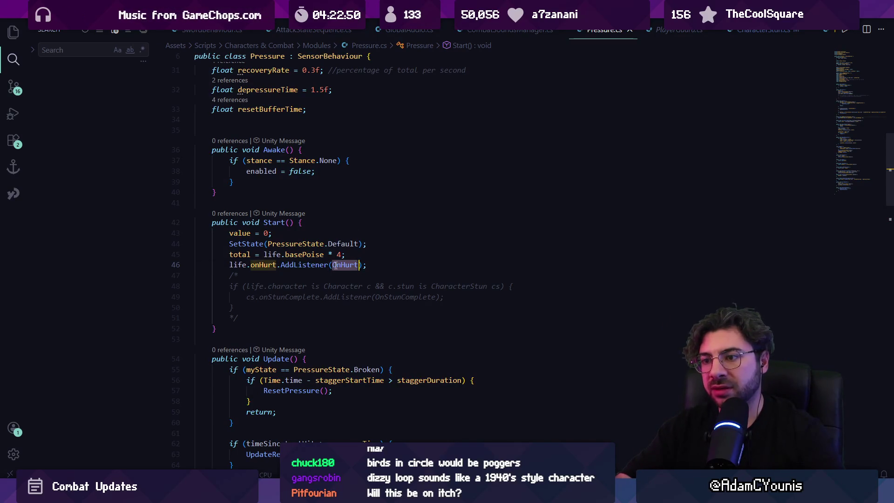
click(272, 254)
click(342, 265)
click(372, 265)
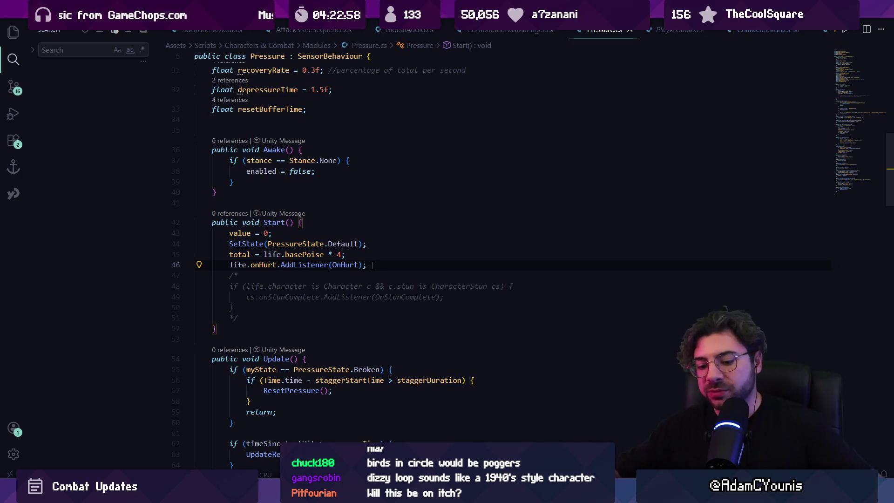
key(ctrl+p)
Step: Open Life.cs at its onHurt invocation
text(life)
key(Return)
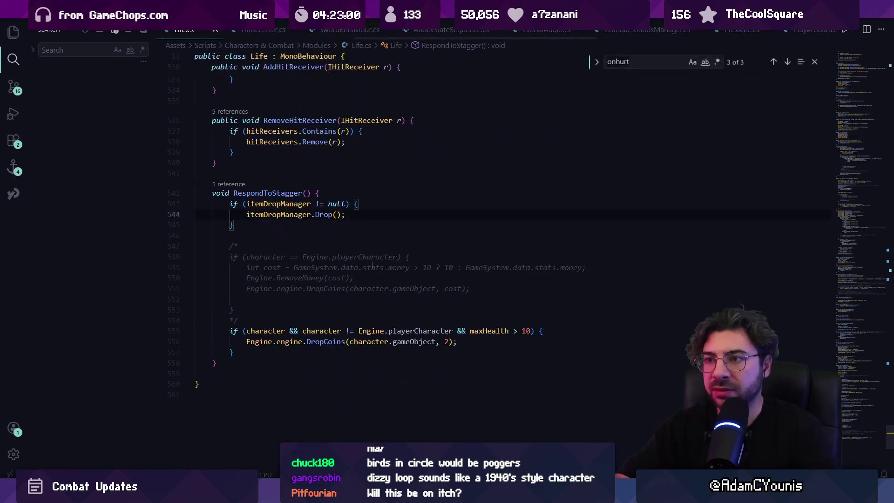
key(Return)
key(Return)
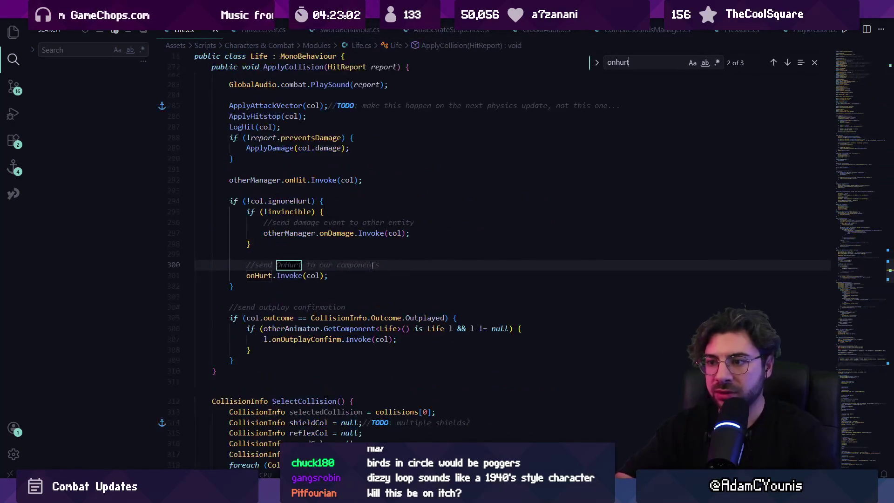
key(Escape)
scroll(355, 259, up, 10)
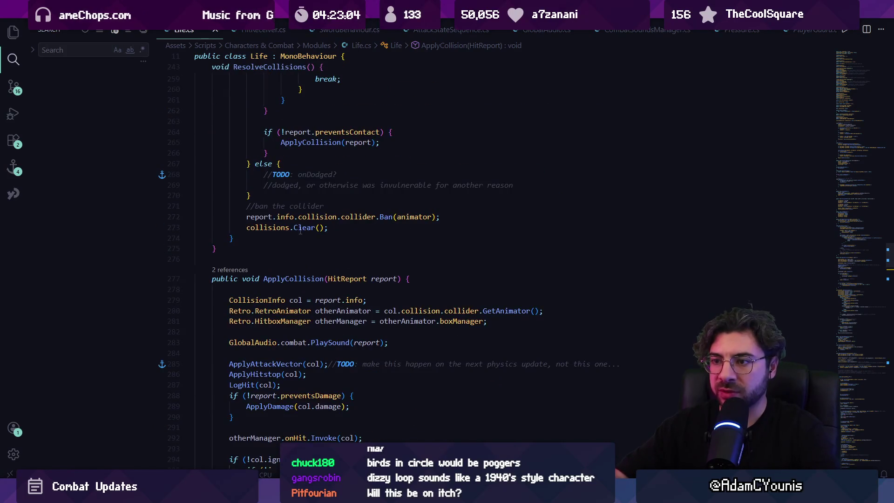
scroll(312, 293, up, 1)
Step: Inspect the ShouldProcess and ReceiveHit calls on line 257, peeking ReceiveHit's definition in HitReceiver.cs
click(384, 255)
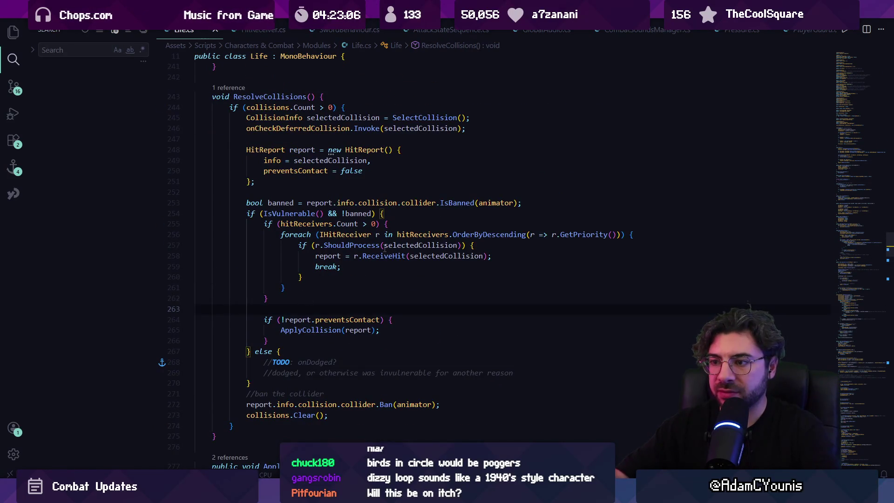
click(359, 245)
click(487, 246)
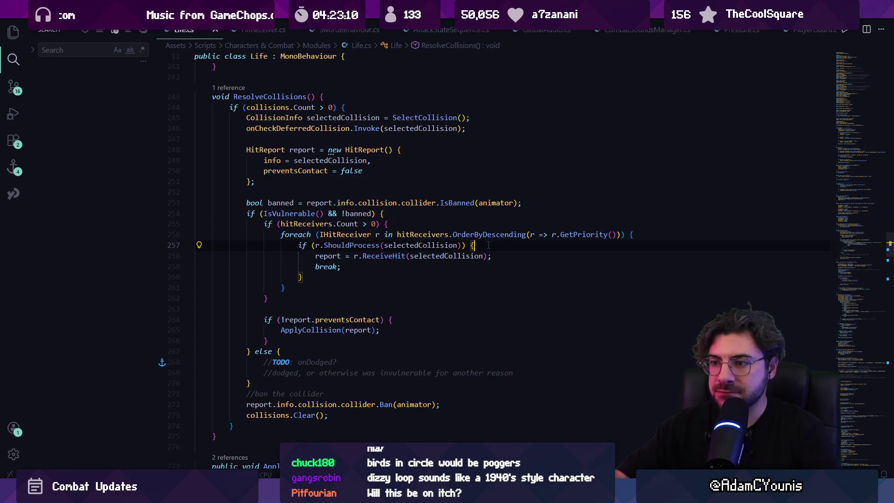
click(340, 245)
click(515, 246)
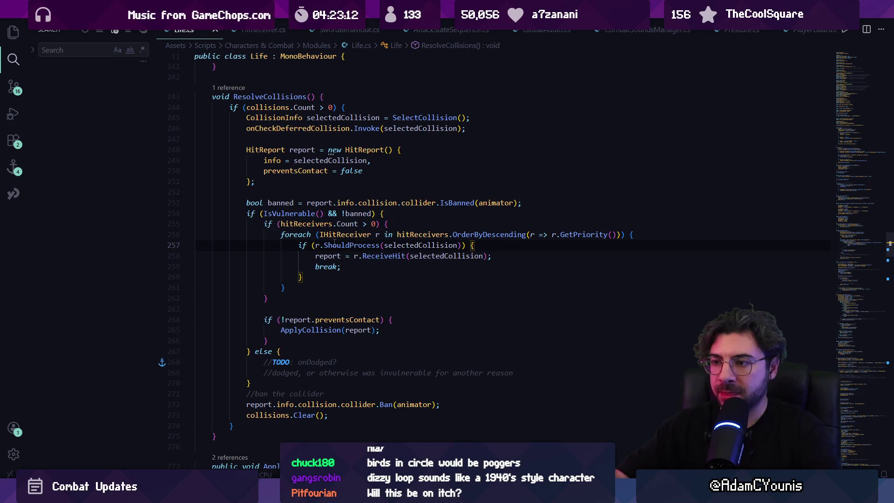
ctrl+click(382, 256)
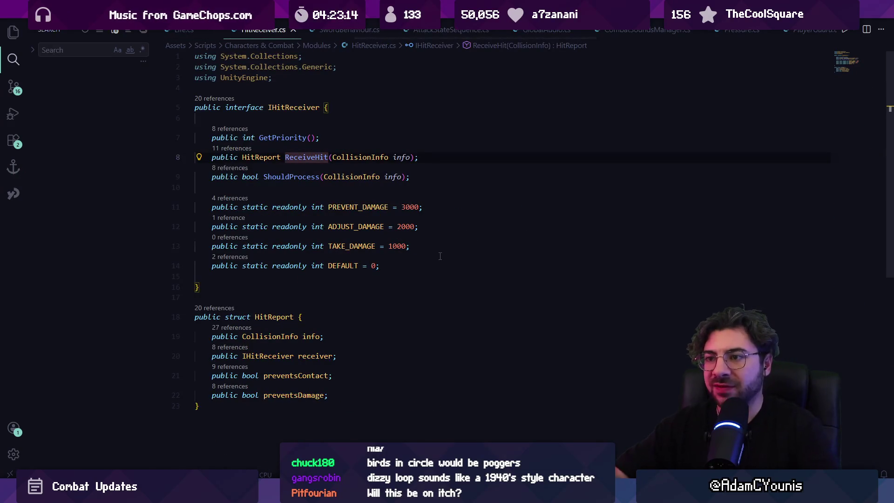
key(alt+Left)
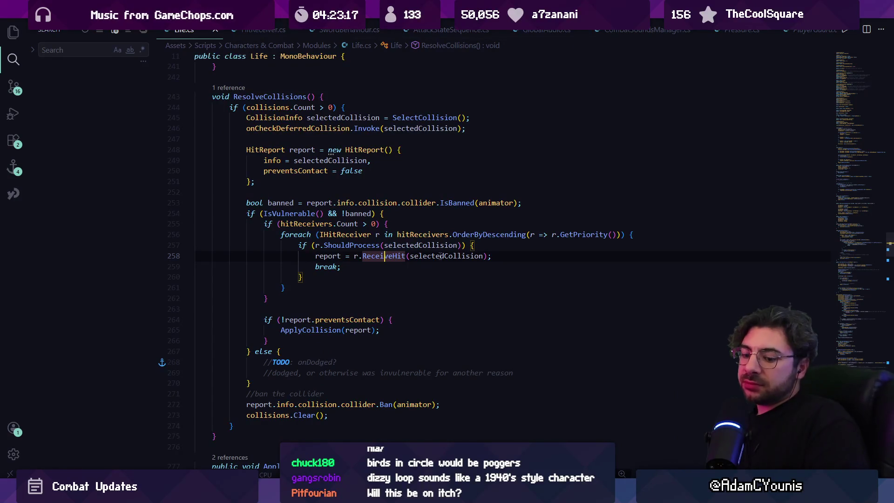
Step: Open CharacterStun.cs and start a search inside it
key(ctrl+p)
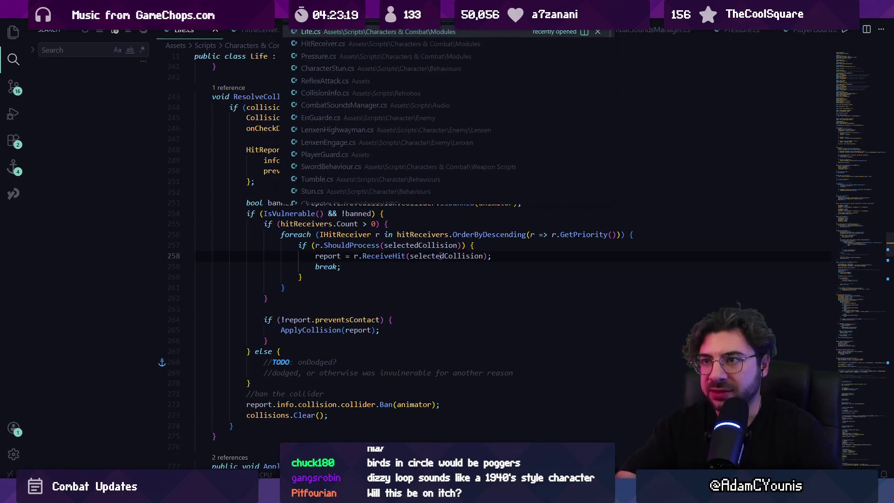
text(characterstun)
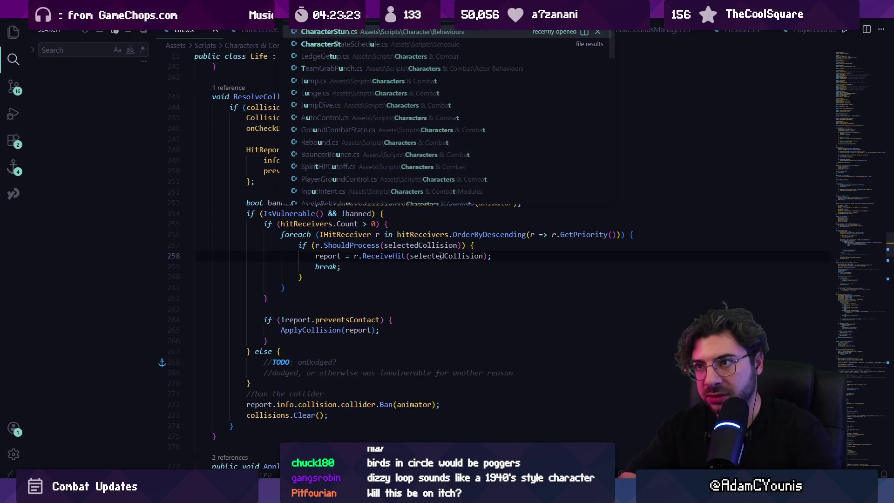
key(Return)
key(ctrl+f)
Step: List every ProcessImpact reference and open Stun.cs at the line 53 ProcessImpact(info) call
text(selectstae)
scroll(418, 253, up, 4)
click(320, 171)
key(shift+F12)
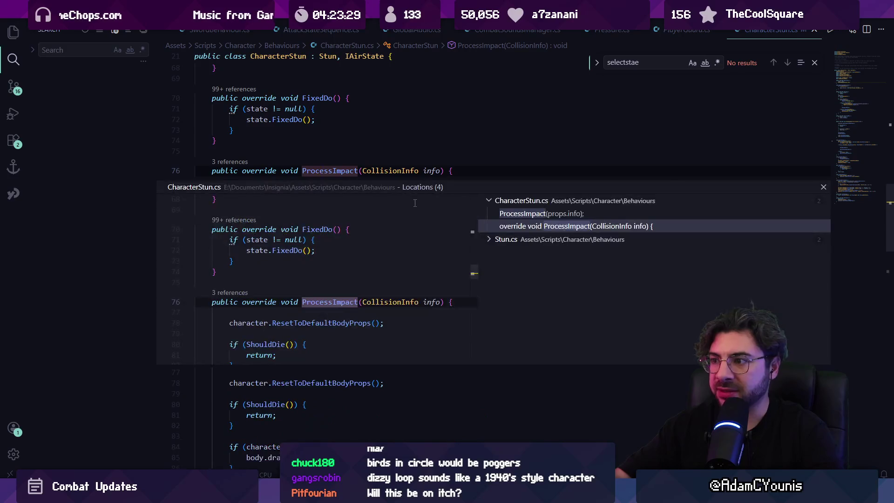
click(506, 239)
key(Up)
key(Up)
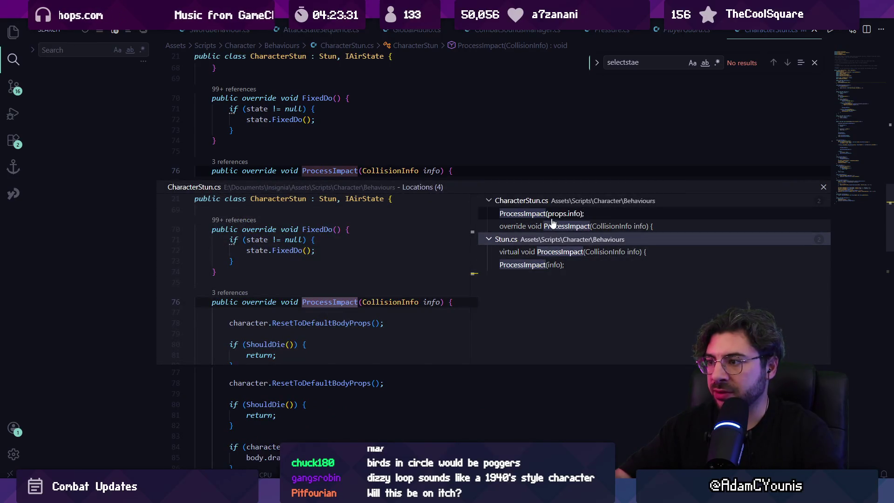
key(Down)
key(Down)
key(Down)
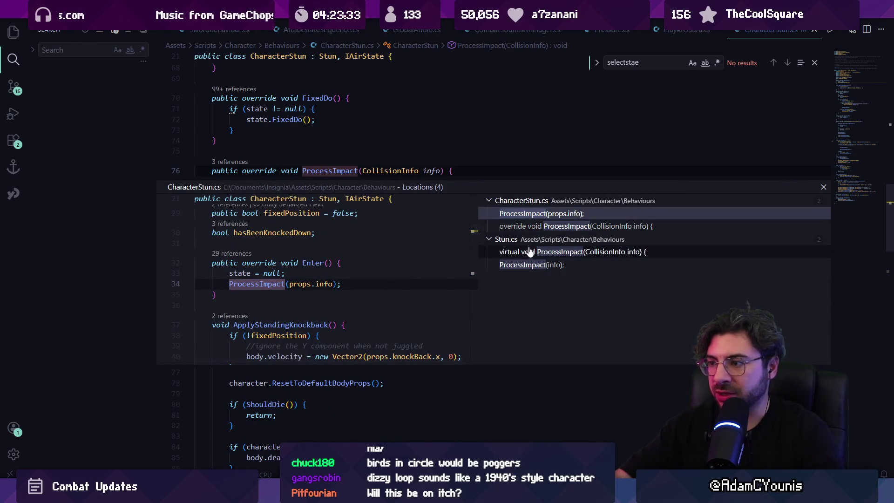
key(Return)
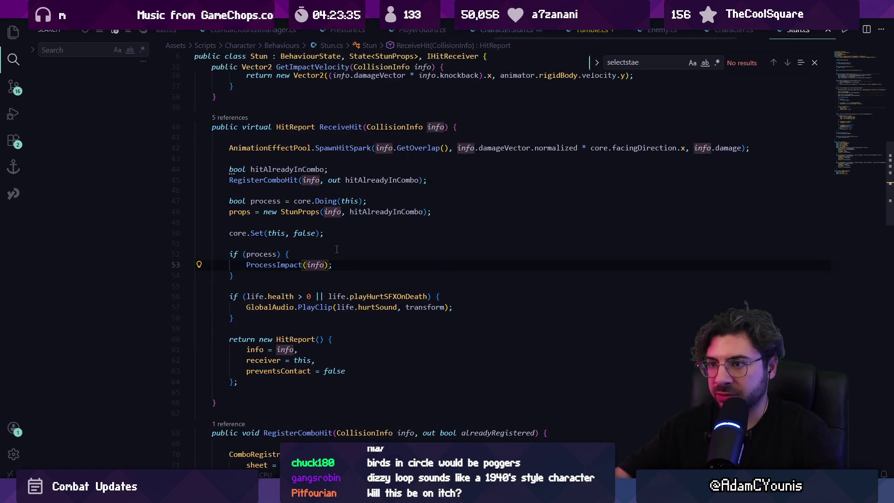
Step: Inspect the info argument passed to ProcessImpact in Stun.cs
key(ctrl+p)
text(s)
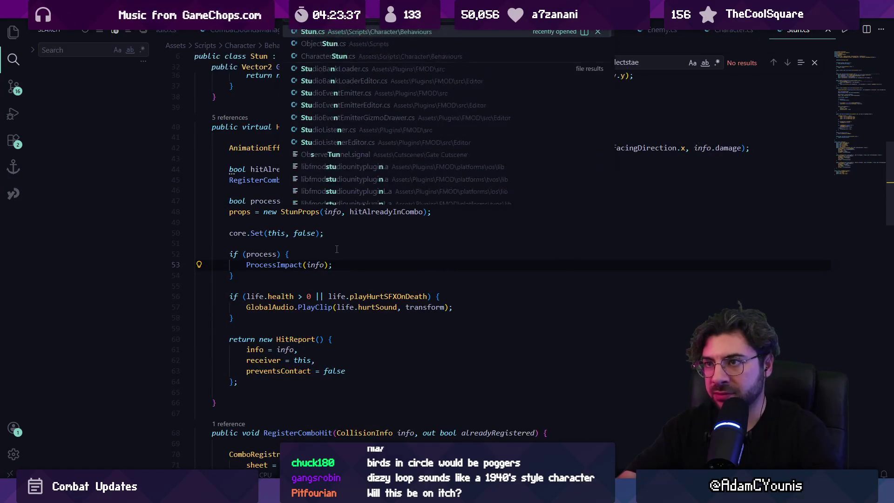
key(Escape)
key(ctrl+f)
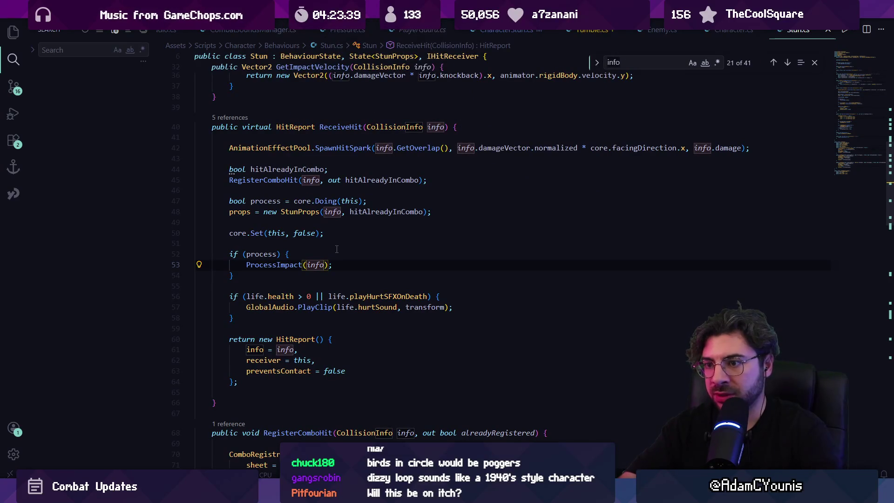
click(303, 264)
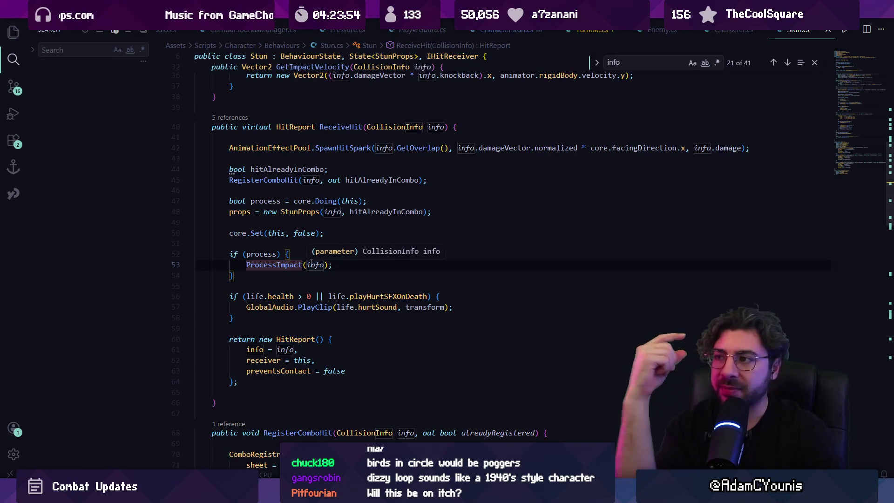
Step: Open Life.cs at the onHurt invocation on line 301
key(ctrl+p)
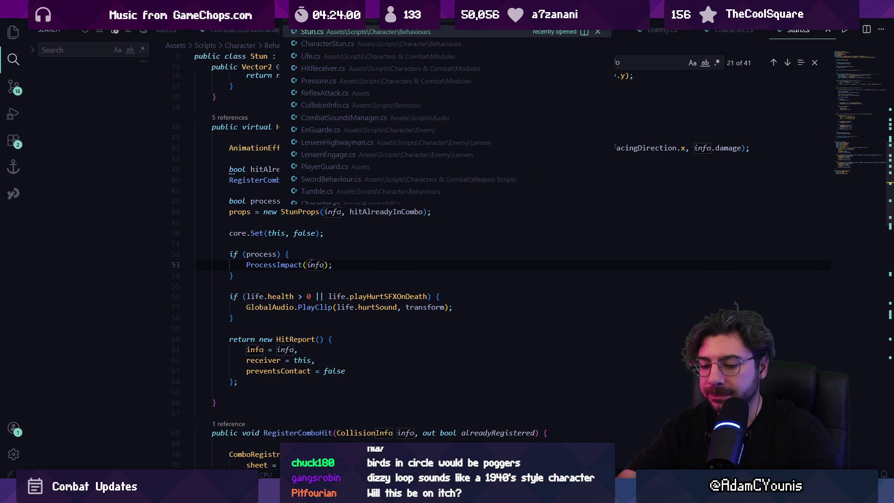
text(life)
key(Return)
key(ctrl+f)
text(onhurt)
key(Return)
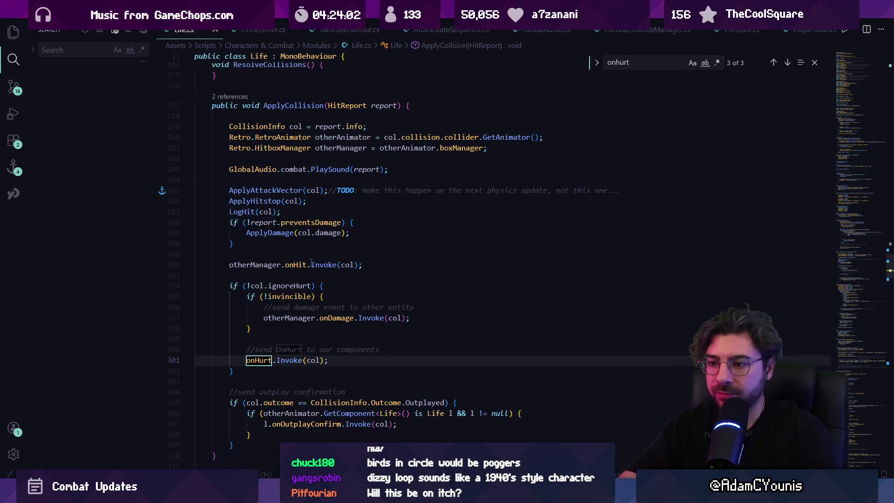
Step: Switch to Pressure.cs and place the caret at the end of OnHurt
key(ctrl+Tab)
key(ctrl+Tab)
key(ctrl+Tab)
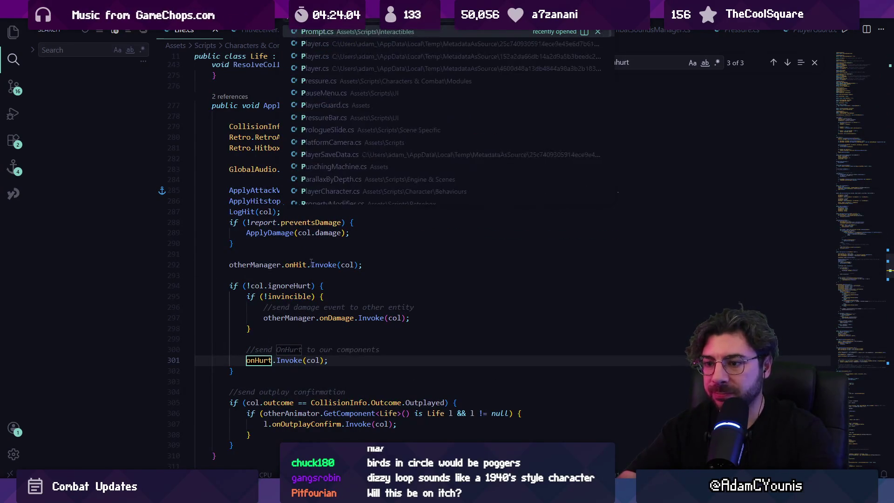
key(ctrl+f)
text(will)
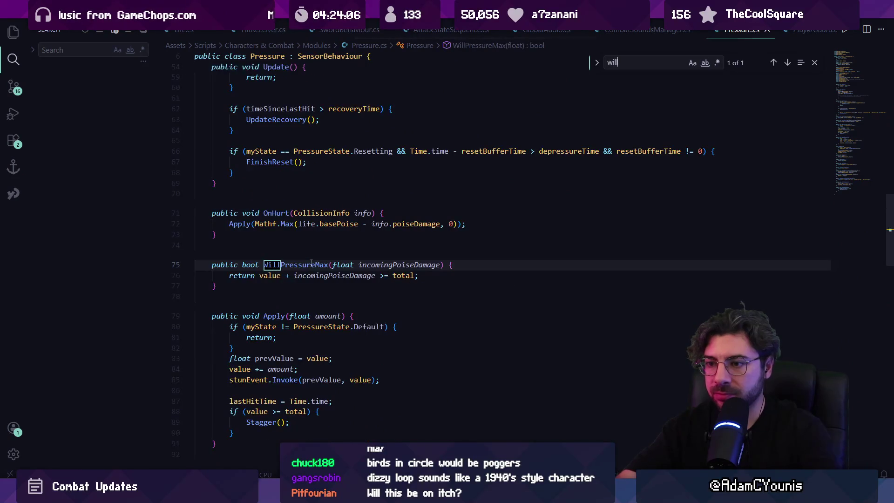
key(Escape)
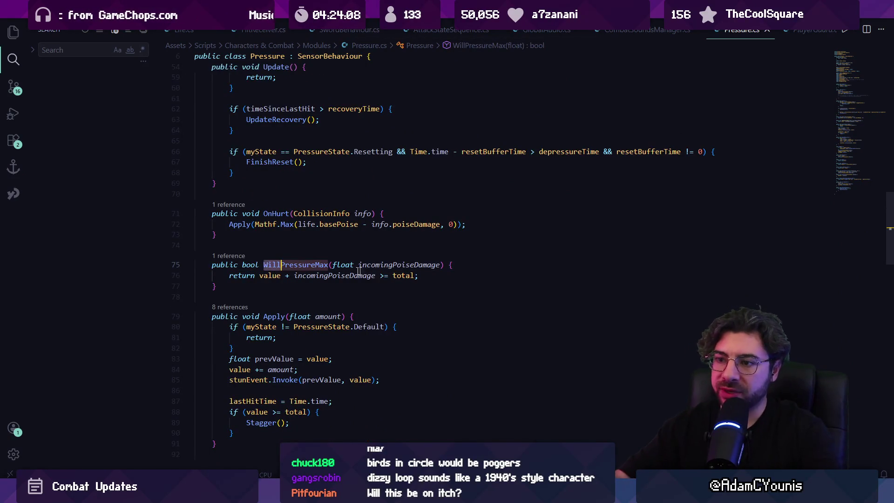
click(268, 238)
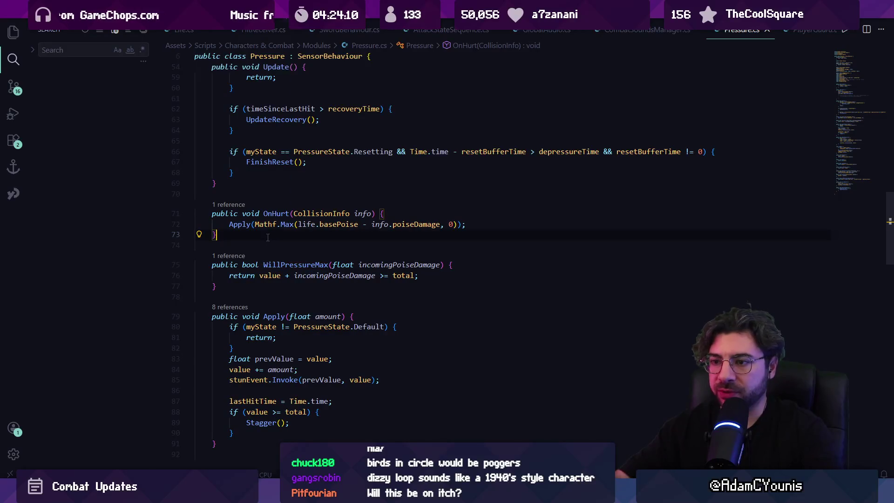
Step: Review CharacterStun's ProcessImpact: the ShouldDie check, ResetToDefaultBodyProps and FaceKnockback calls
key(ctrl+p)
text(characterstun)
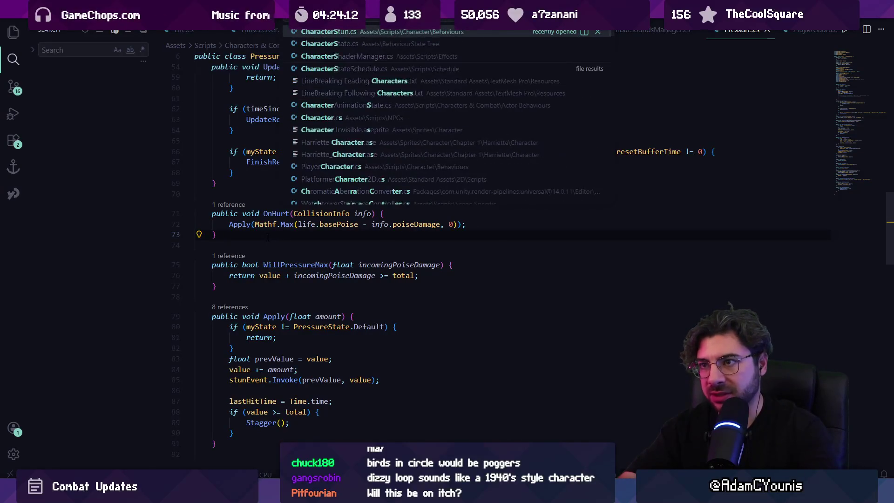
key(Return)
click(265, 213)
click(326, 192)
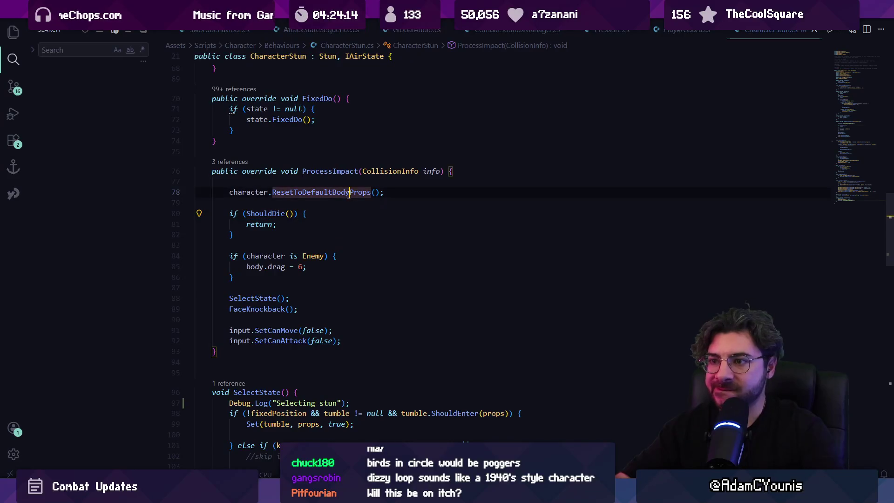
scroll(312, 219, down, 2)
click(269, 262)
Step: Delete the 'Selecting stun' debug log line in SelectState and save CharacterStun.cs
click(263, 251)
key(F12)
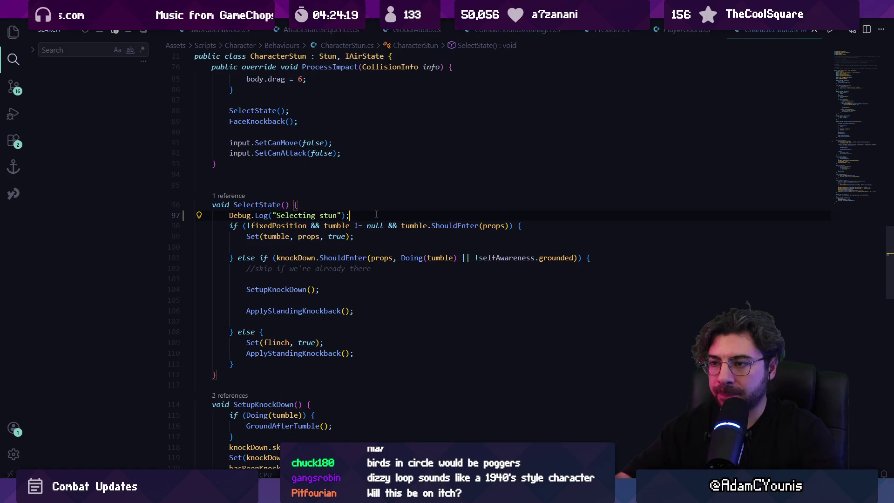
key(ctrl+shift+k)
key(ctrl+s)
Step: Highlight the tumble, knockDown and props uses around the knockDown ShouldEnter call
click(269, 226)
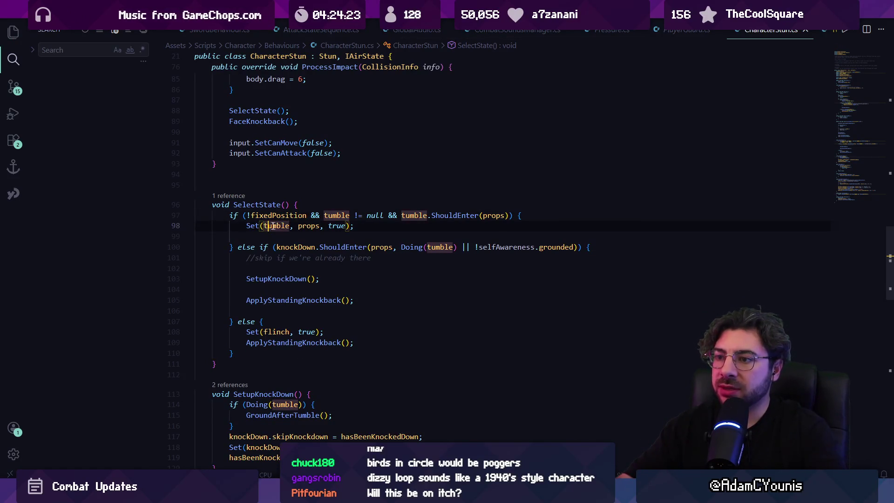
click(324, 226)
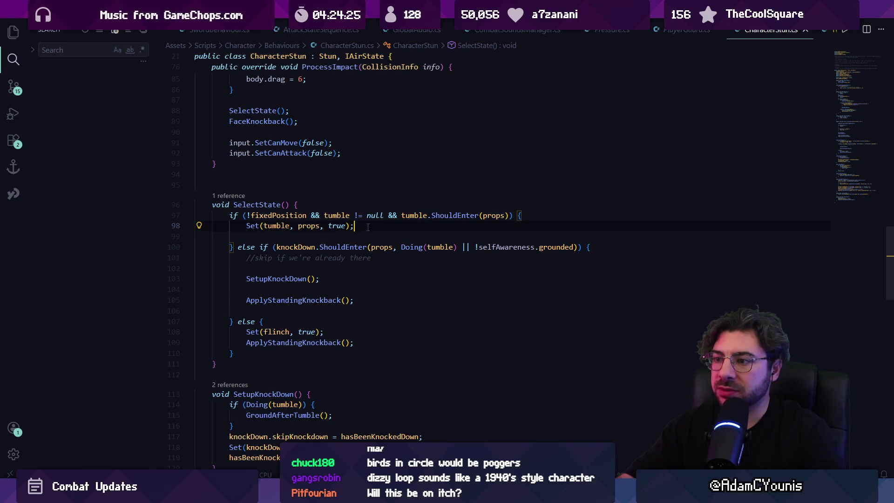
click(289, 247)
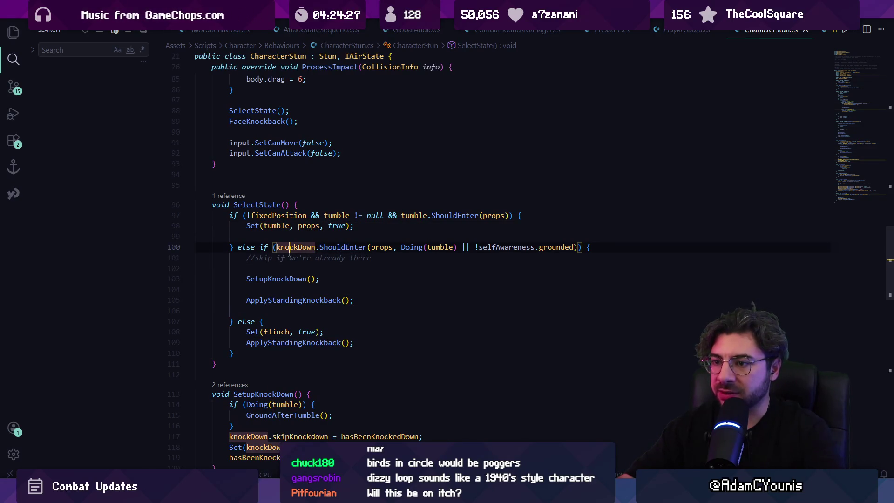
click(384, 247)
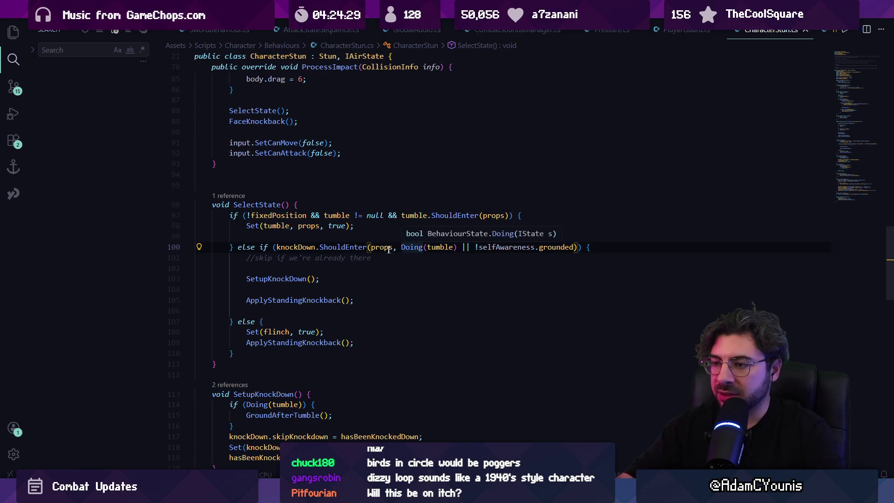
click(454, 247)
click(341, 248)
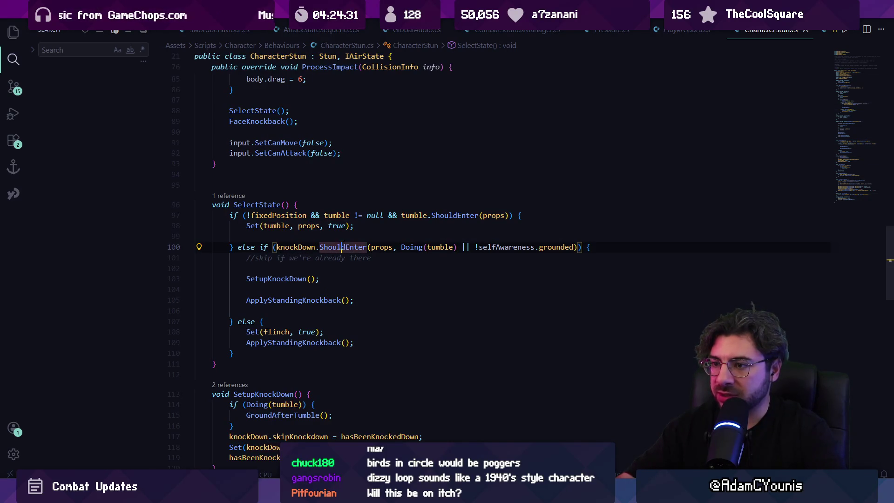
Step: Trace props to the StunProps struct, then open KnockDown's ShouldEnter after its bool declarations
mouse_move(349, 248)
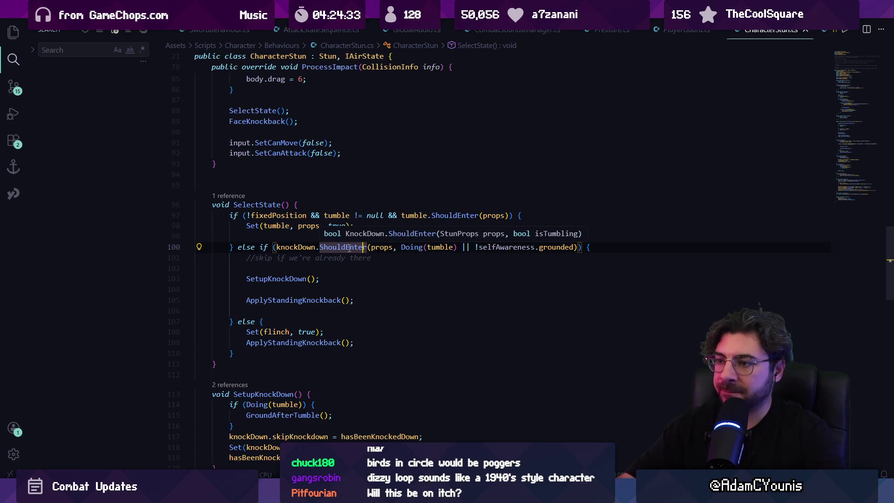
ctrl+click(380, 247)
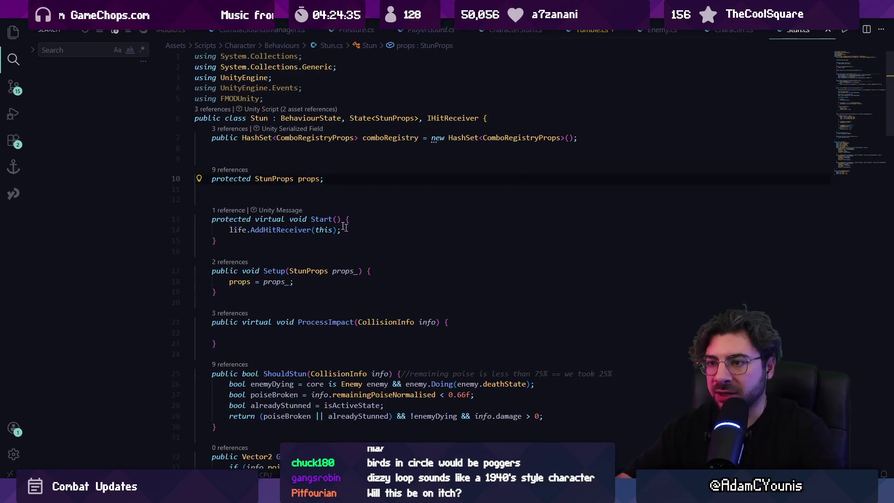
ctrl+click(269, 178)
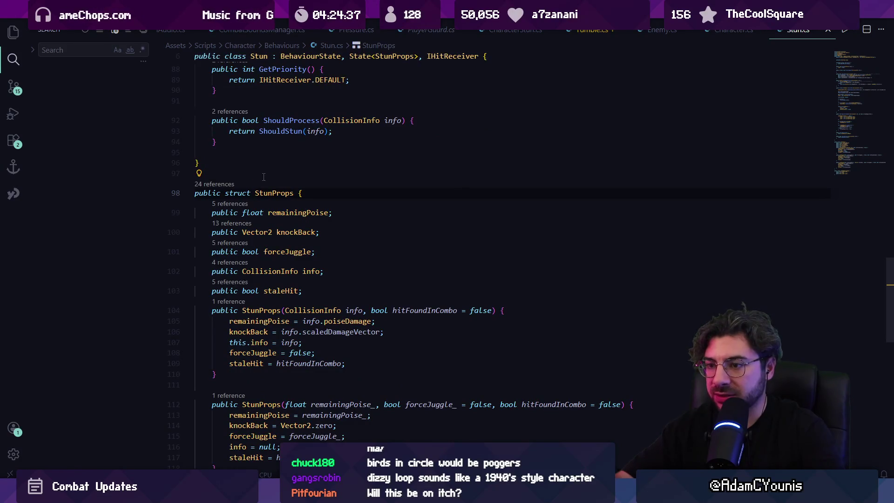
key(alt+Left)
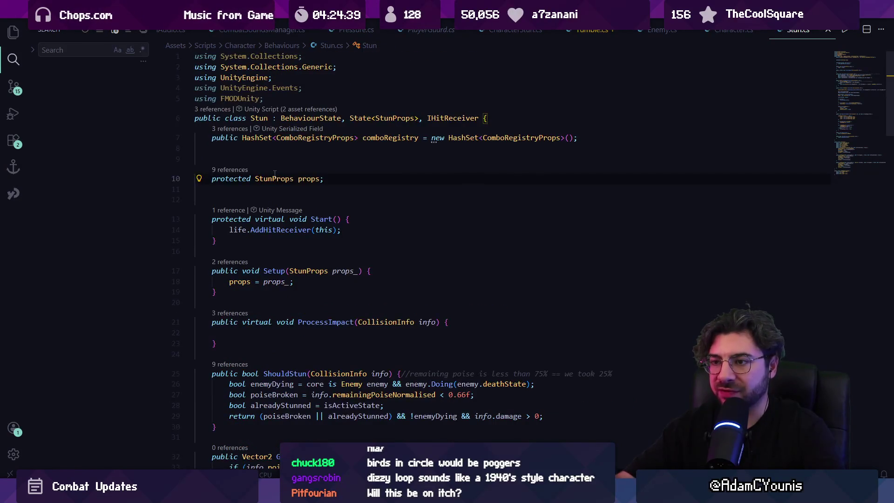
key(alt+Left)
ctrl+click(333, 241)
click(482, 216)
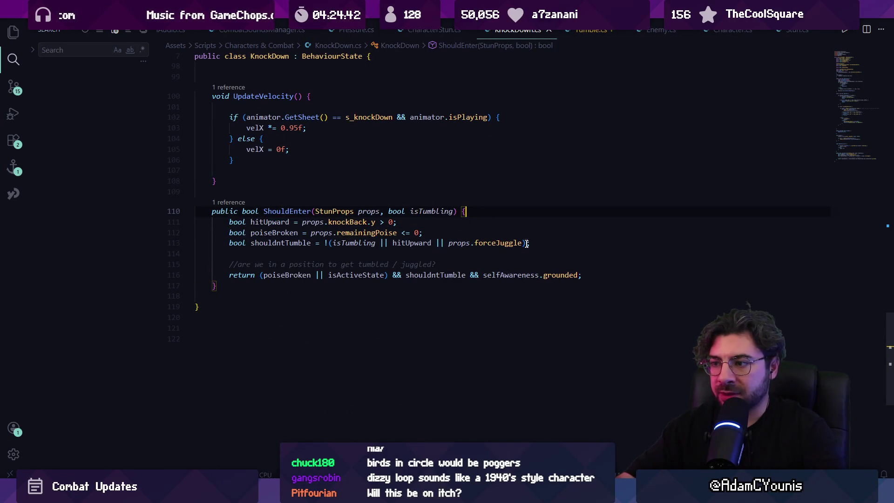
Step: Declare willPressureBreak = life?.pressure?.WillPressureMax(props.info.poiseDamage) ?? false in ShouldEnter
key(Return)
key(Return)
text(bool )
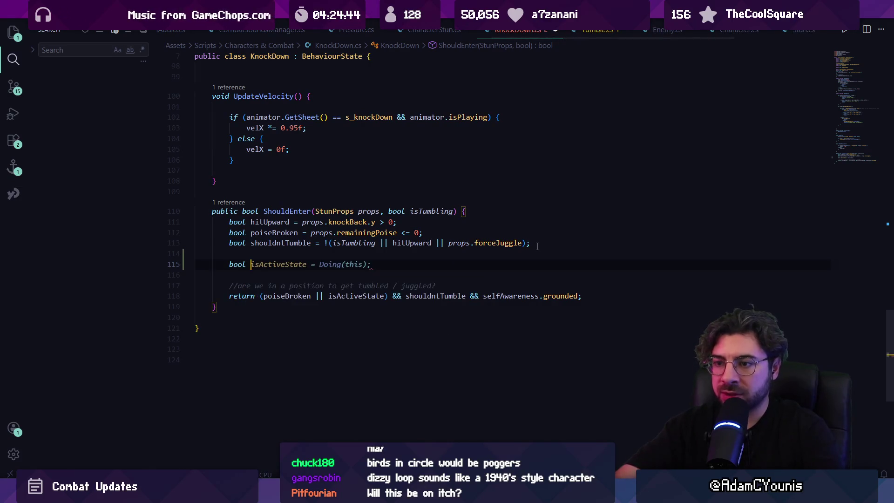
text(willPressu)
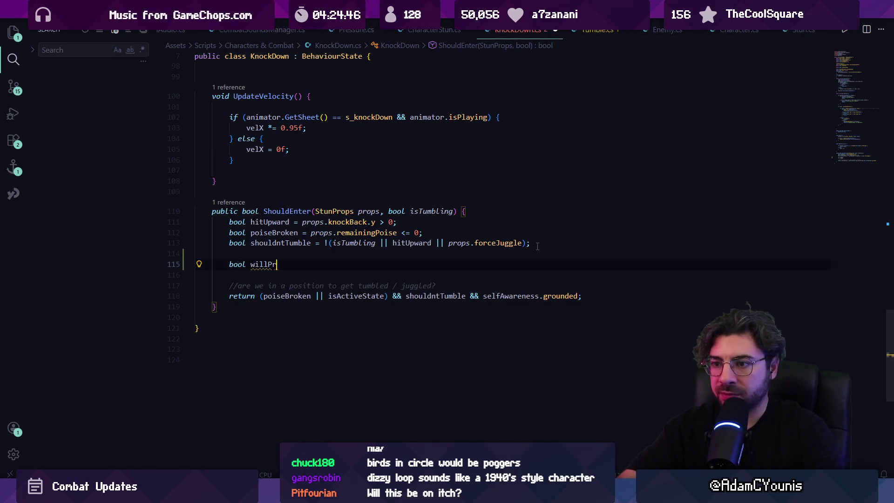
text(reBreak = )
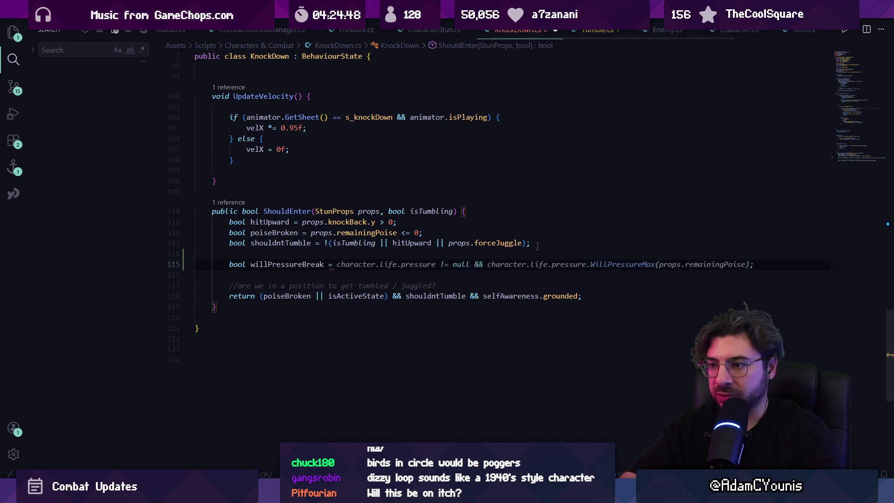
text(props.info.)
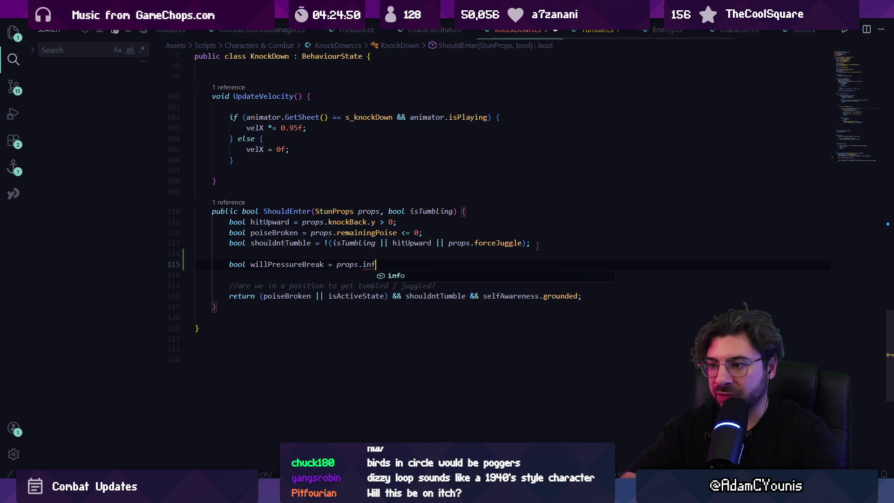
key(ctrl+Left)
key(ctrl+Left)
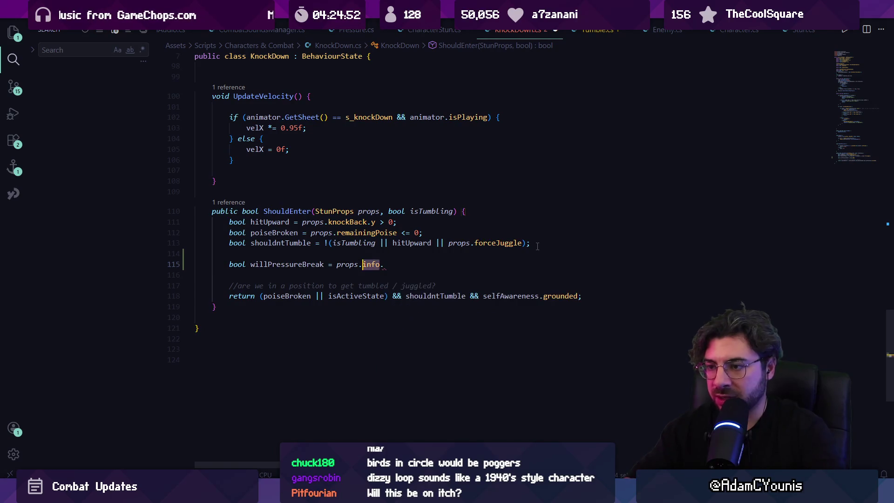
text(life? )
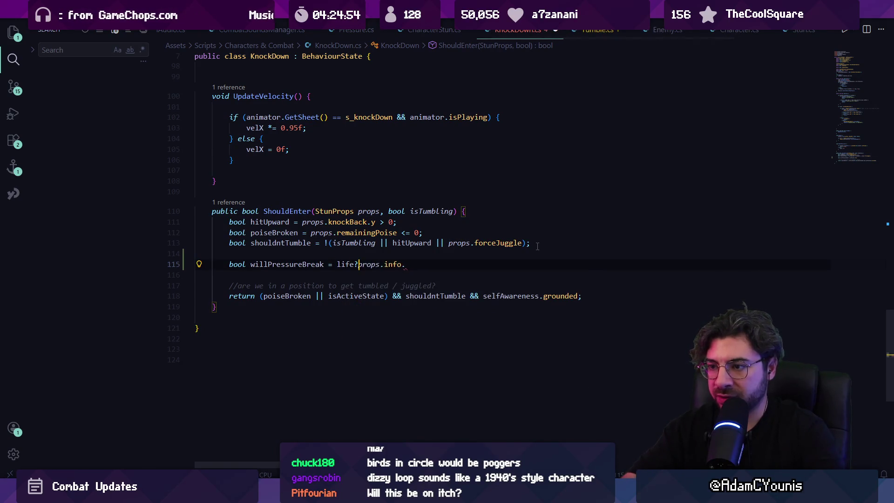
text(pressure?.pr)
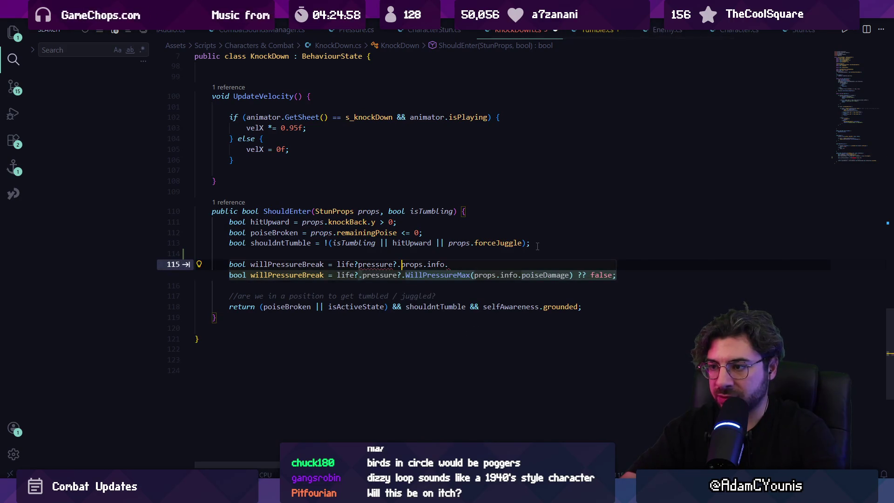
key(Tab)
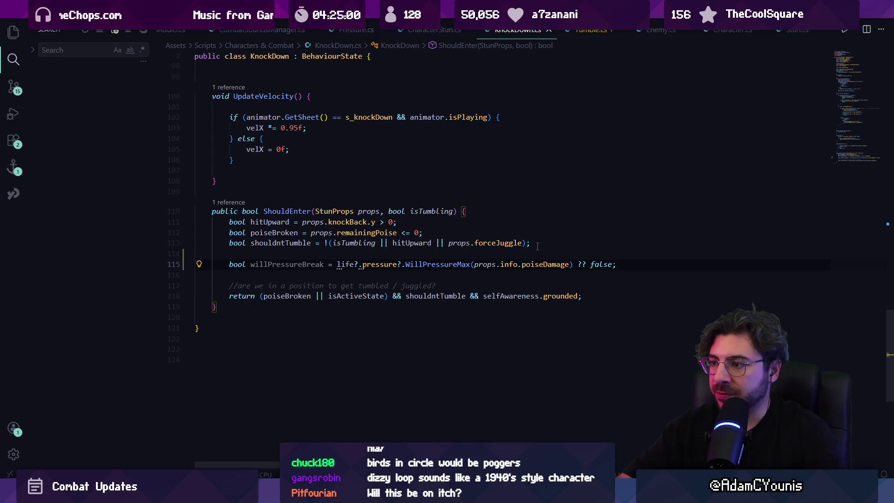
key(alt+Left)
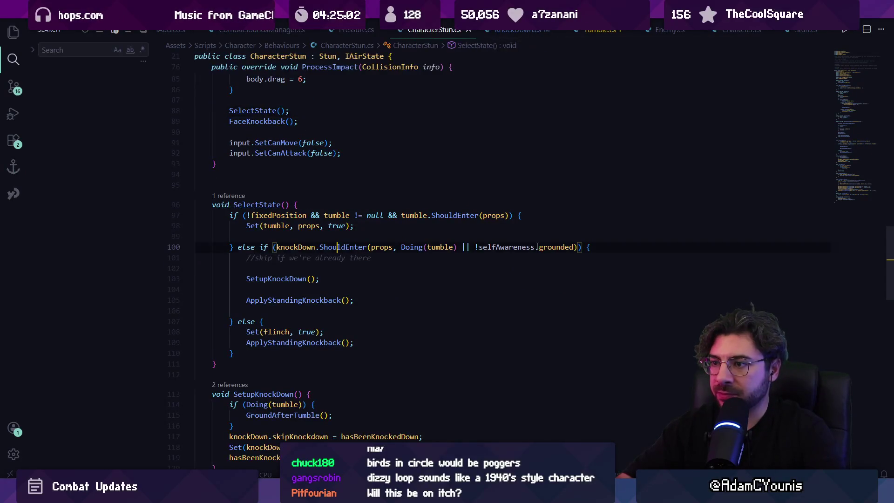
key(alt+Right)
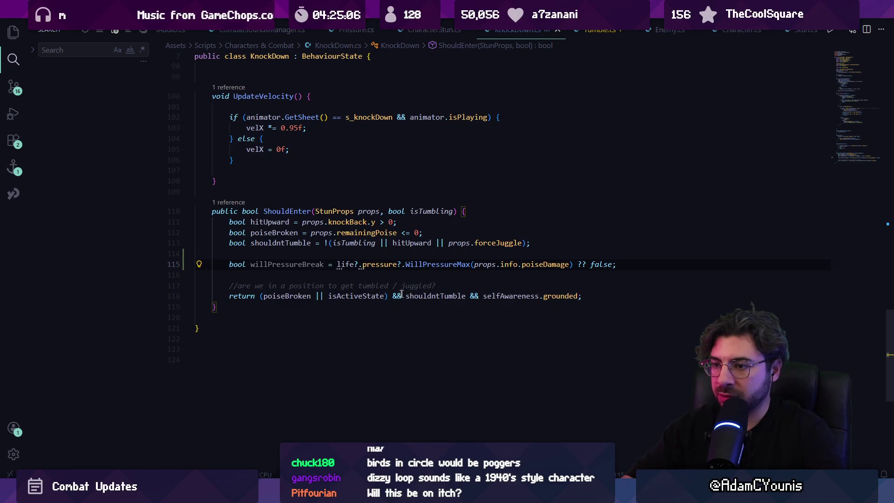
Step: Append '|| willPressureBreak' to ShouldEnter's return statement, then open WillPressureMax
click(576, 297)
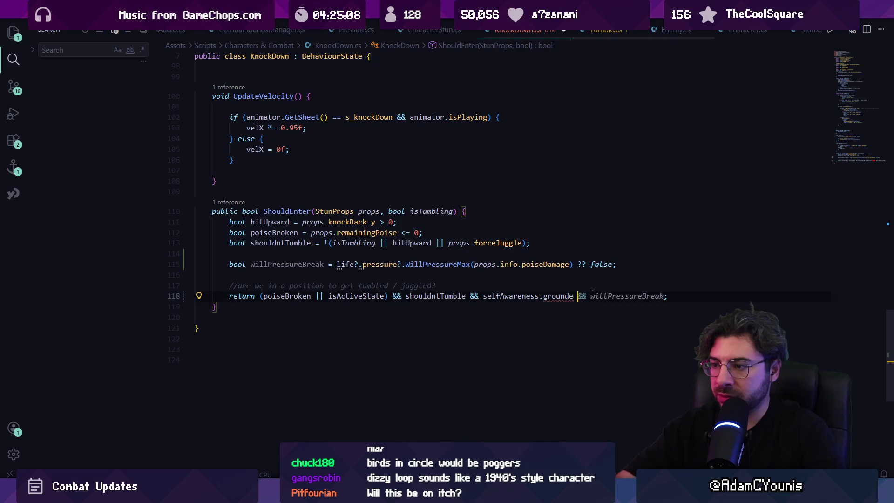
key(BackSpace)
key(BackSpace)
key(BackSpace)
text(d || )
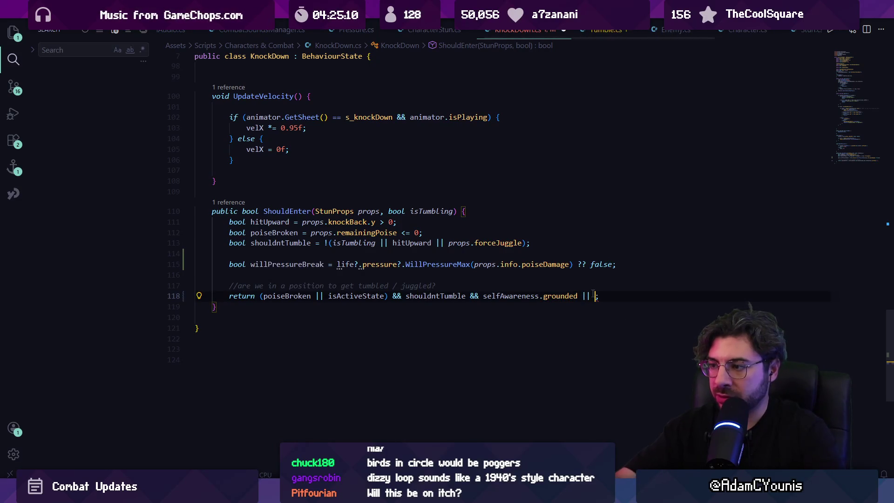
text(will)
key(Tab)
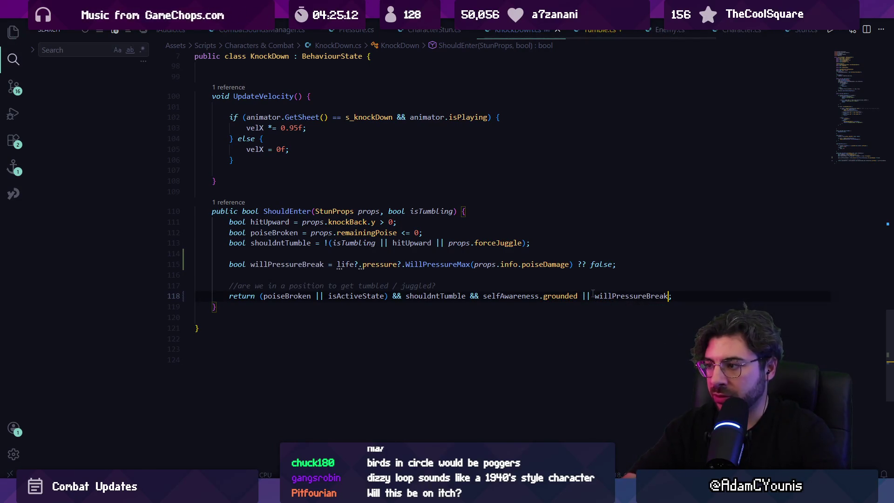
ctrl+click(438, 264)
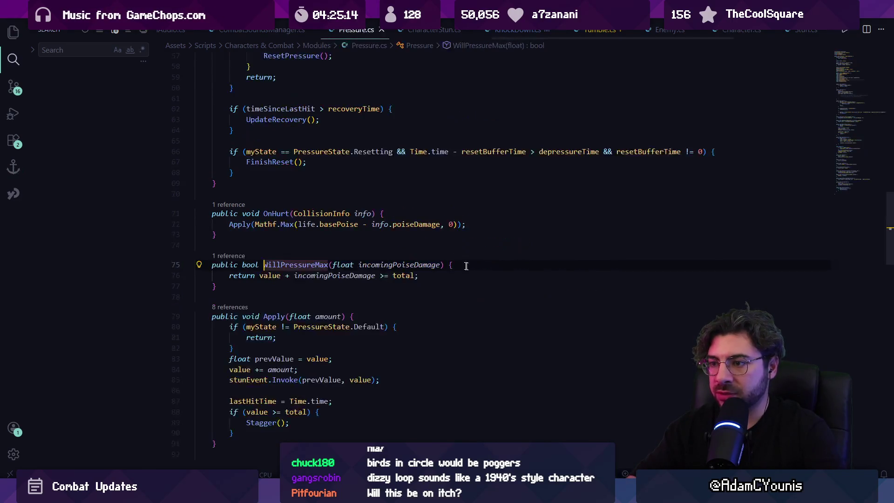
Step: Review WillPressureMax's usages in ReflexAttack.cs and KnockDown.cs, then switch to Unity
ctrl+click(279, 261)
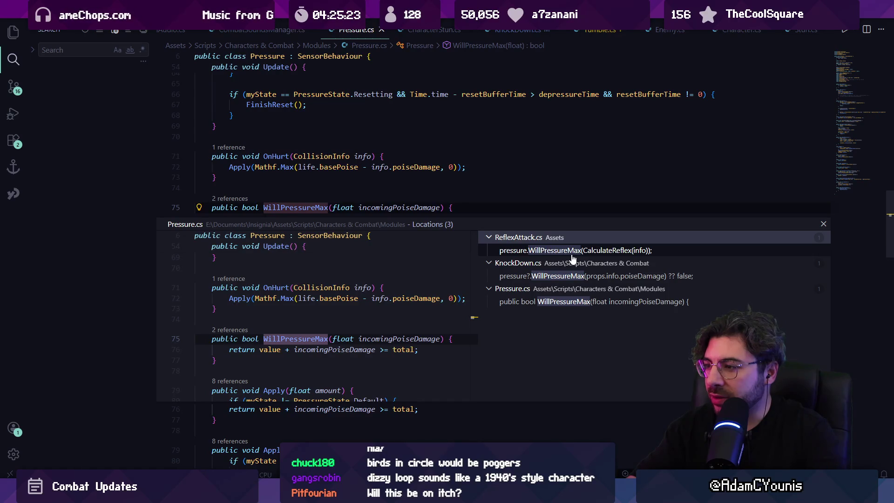
click(582, 255)
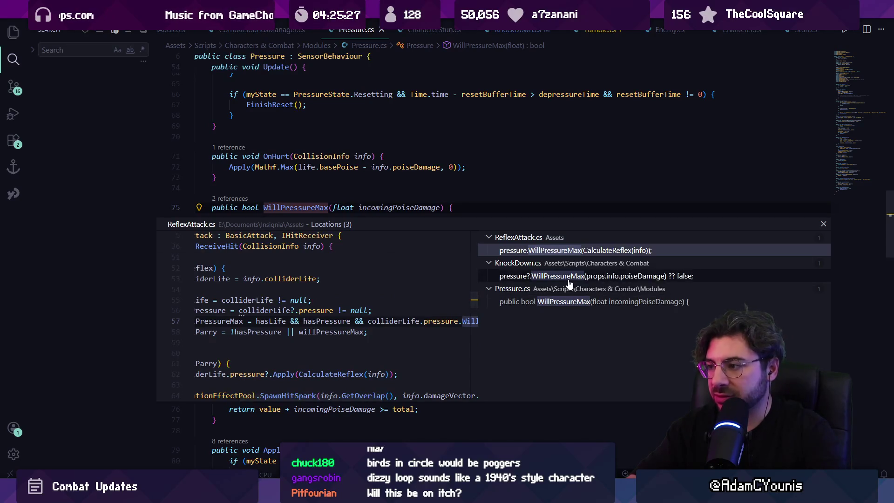
click(605, 276)
double_click(418, 319)
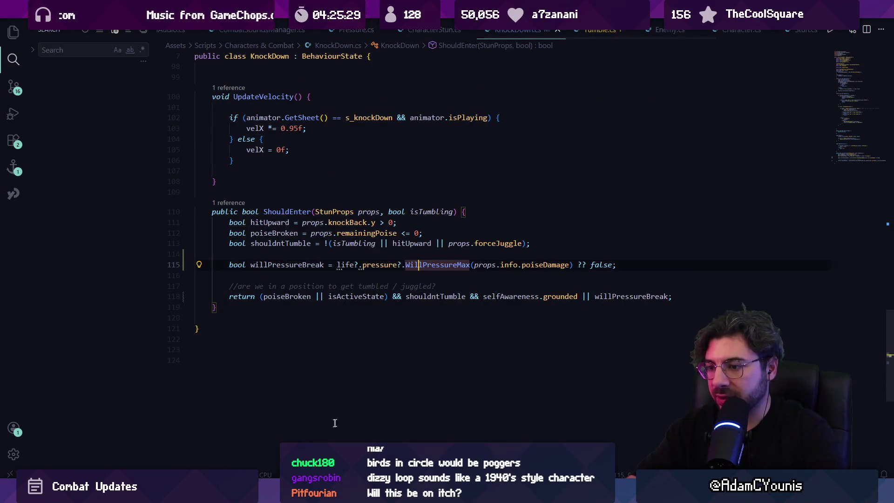
key(alt+Tab)
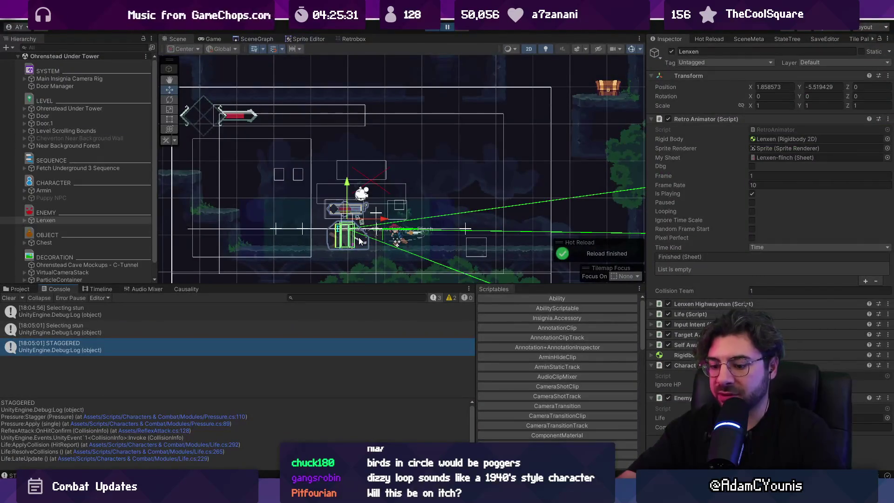
Step: Run a brief play-test of the Lenxen knockdown, stop it, and switch to Fork
key(alt+Tab)
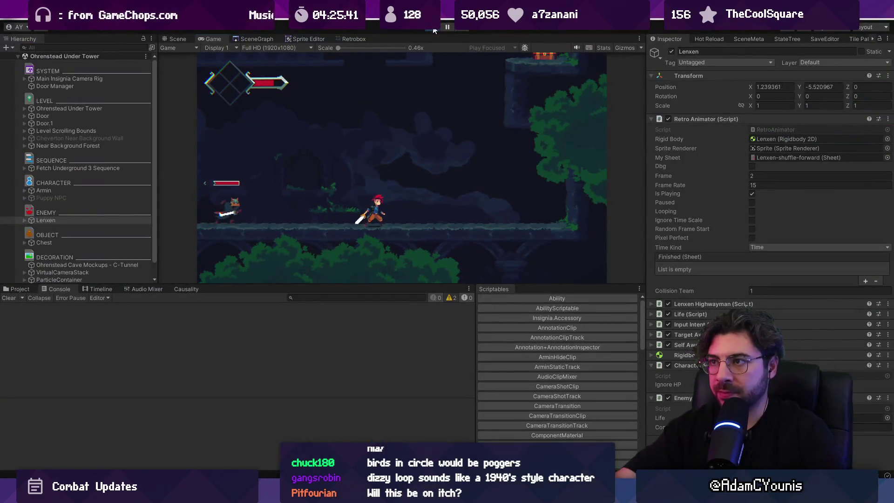
key(ctrl+p)
key(alt+Tab)
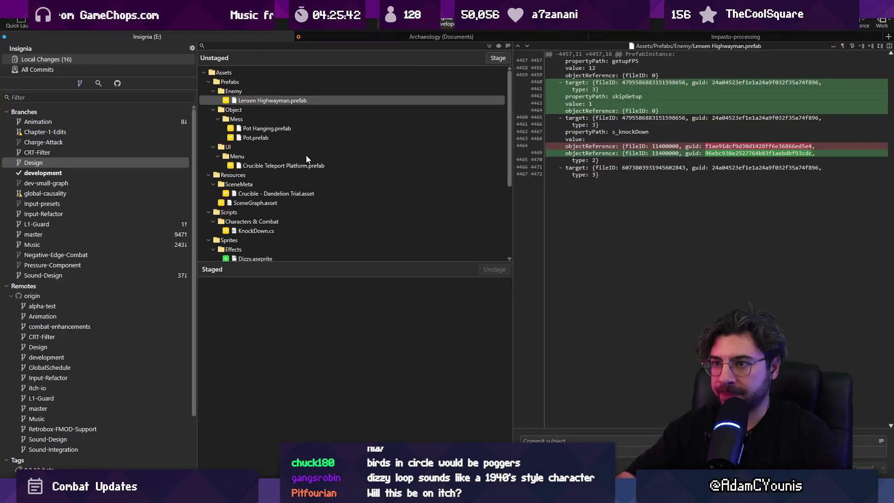
Step: Discard the unstaged changes to Lenxen Highwayman.prefab
scroll(267, 182, down, 4)
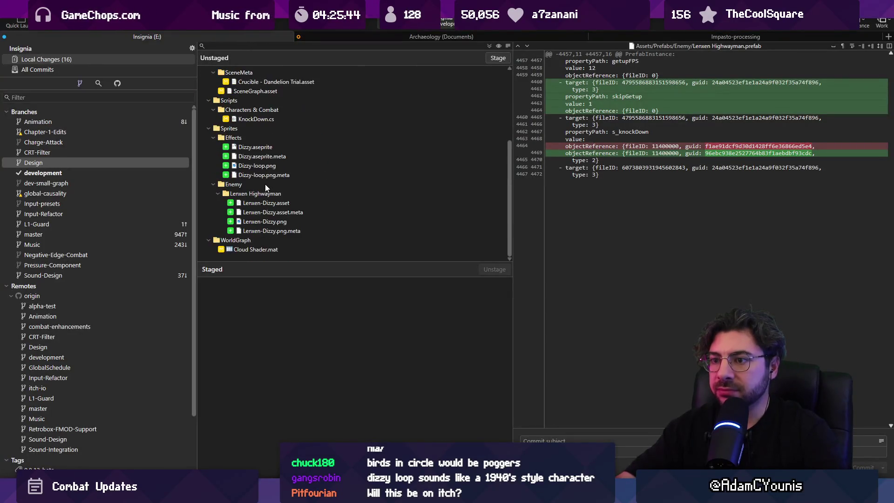
scroll(268, 206, up, 4)
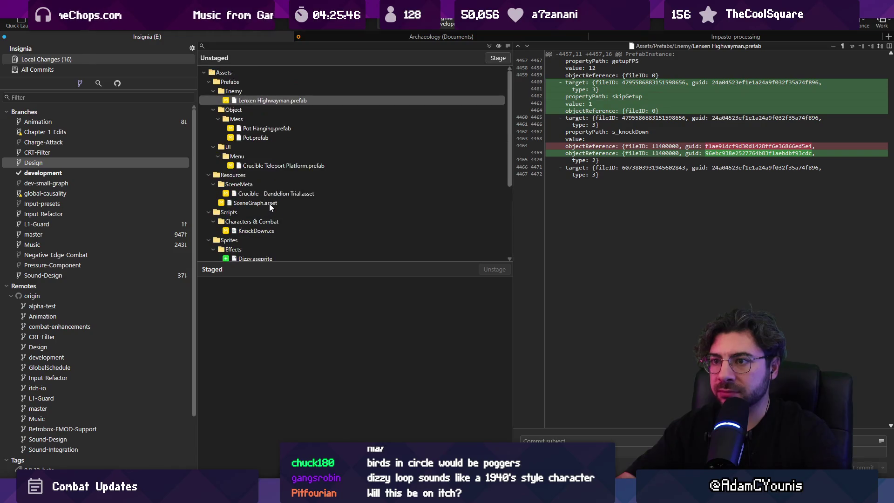
click(265, 102)
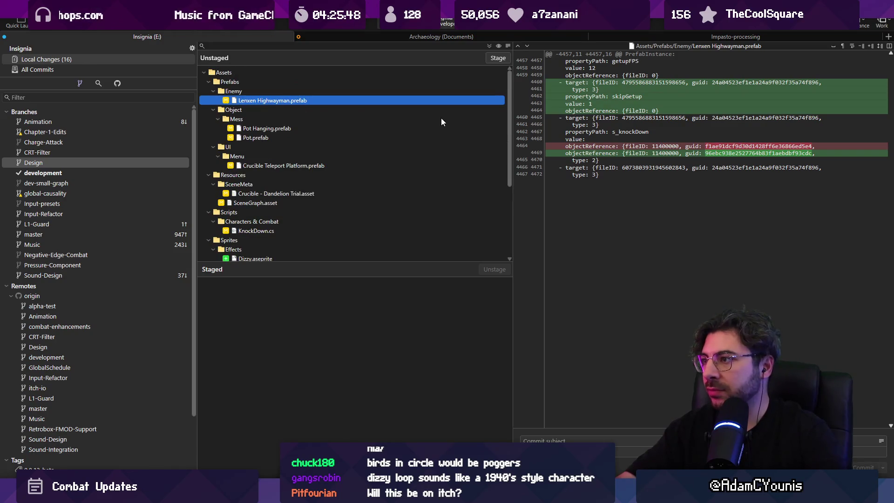
key(Delete)
key(Return)
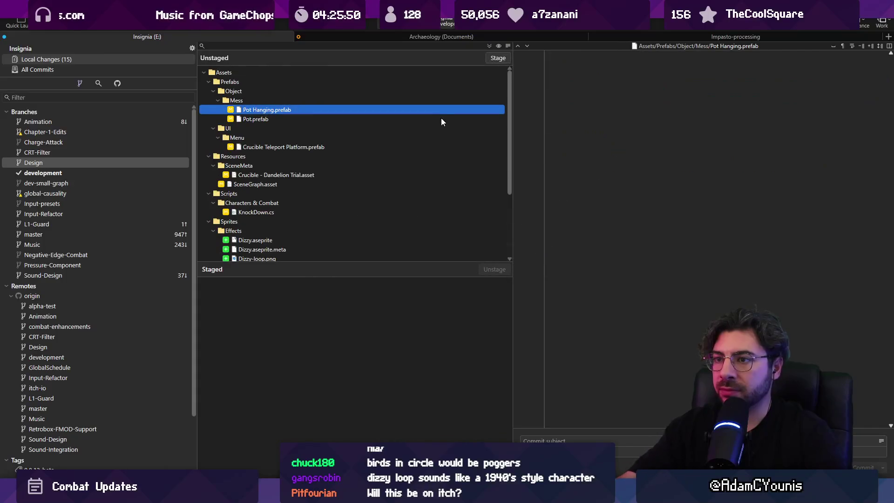
Step: Discard the four Lenxen-Dizzy files, including Dizzy.aseprite and Lenxen-Dizzy.asset, then return to Unity
scroll(283, 170, down, 3)
click(281, 148)
click(280, 166)
click(281, 203)
shift+click(290, 230)
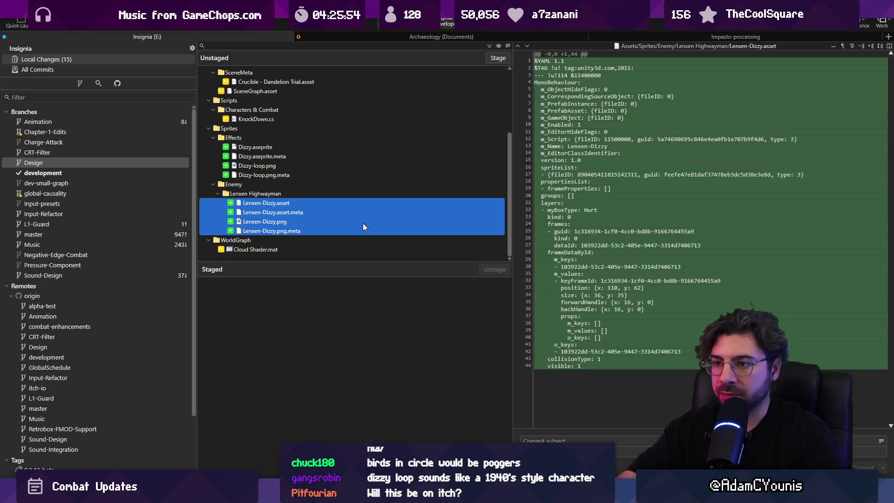
key(Delete)
key(Return)
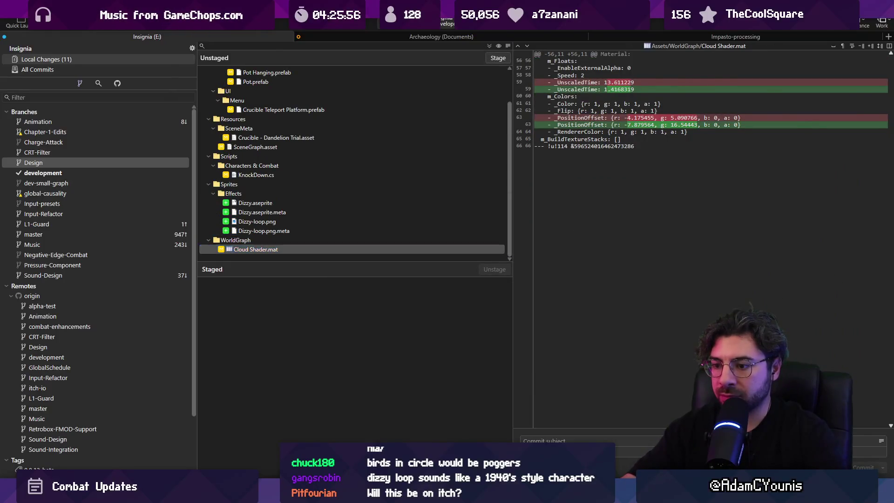
key(alt+Tab)
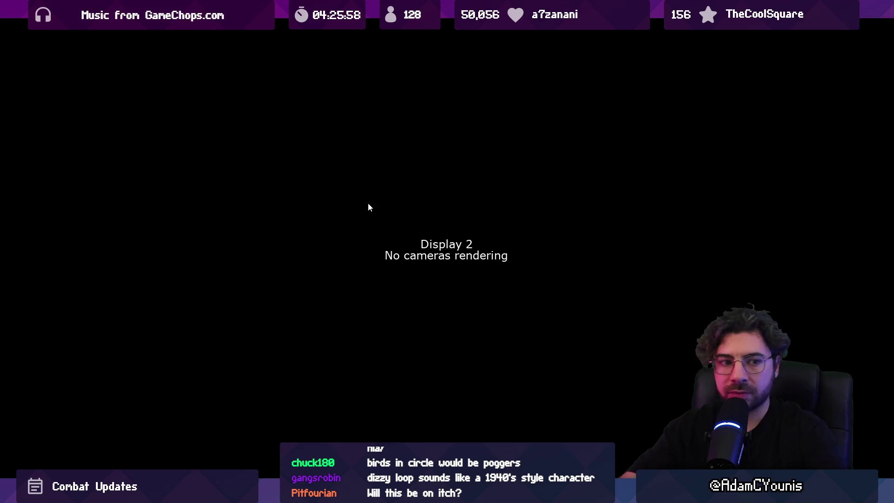
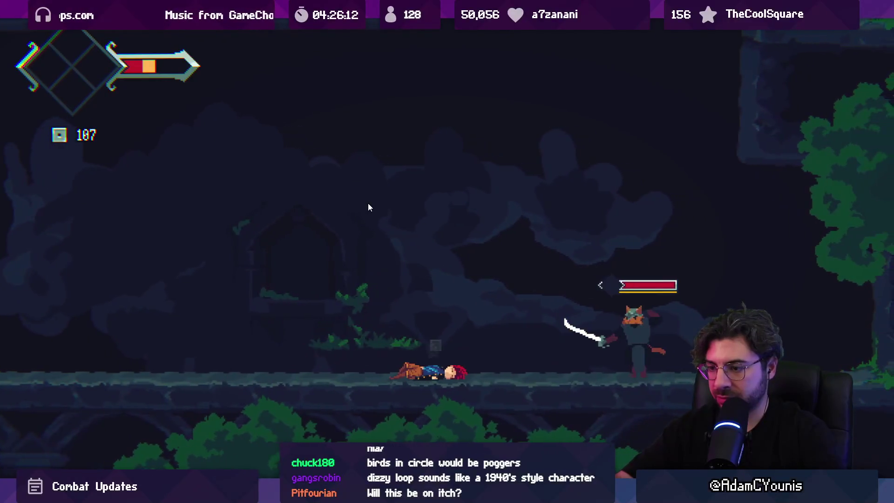
Step: Pause the Unity game on the Lenxen level scene and switch to the KnockDown script
key(shift+space)
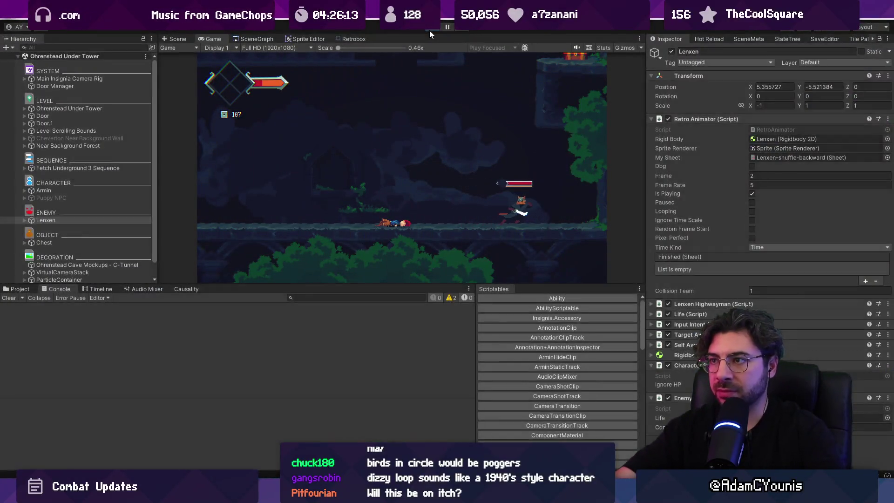
click(429, 30)
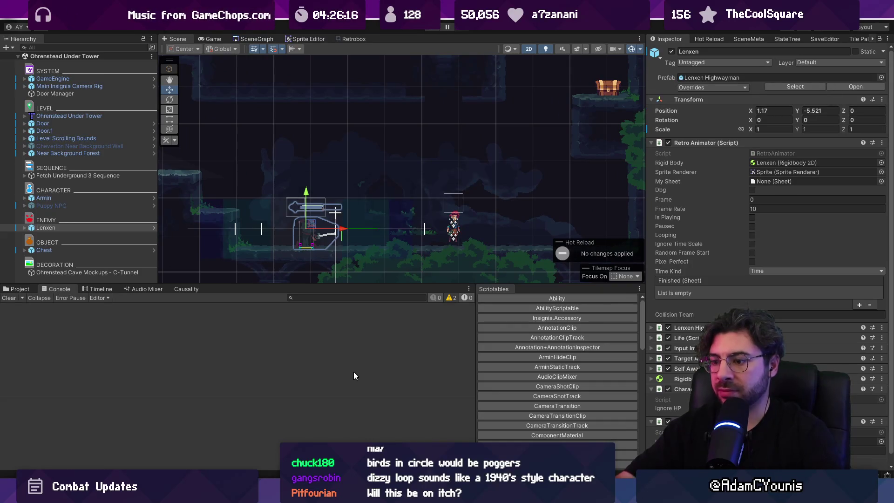
key(alt+Tab)
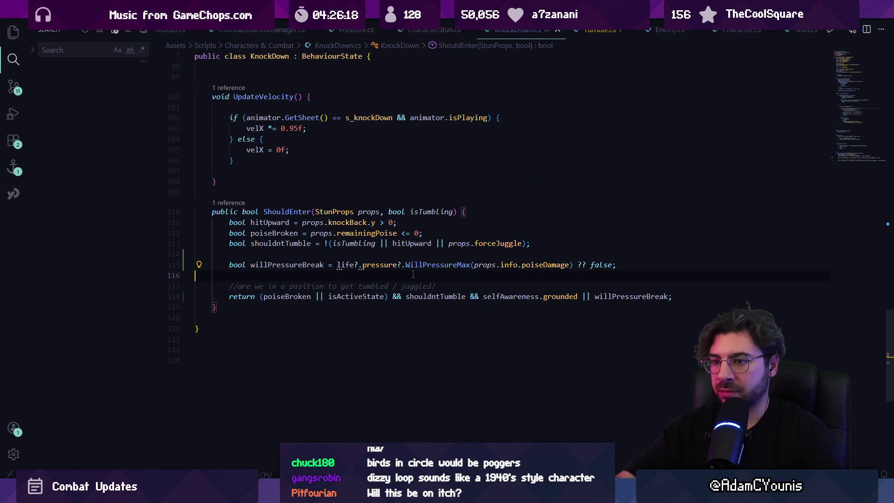
Step: Add a Debug.Log on line 116 of ShouldEnter logging the knockdown enter conditions with poiseBroken
text(Debug.Log()
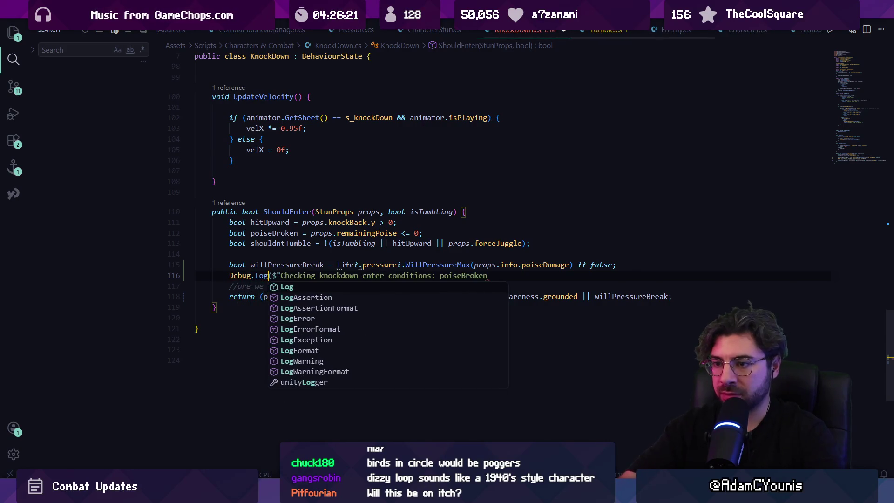
key(ctrl+Right)
key(ctrl+Right)
key(ctrl+Right)
key(Tab)
key(shift+Home)
key(ctrl+shift+Right)
key(ctrl+shift+Right)
key(ctrl+shift+Right)
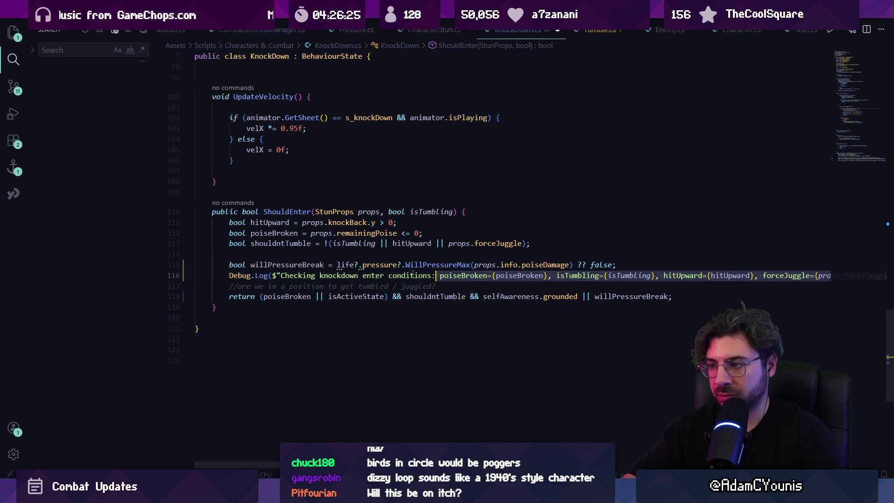
key(ctrl+shift+Right)
key(ctrl+shift+Right)
key(ctrl+shift+Right)
key(BackSpace)
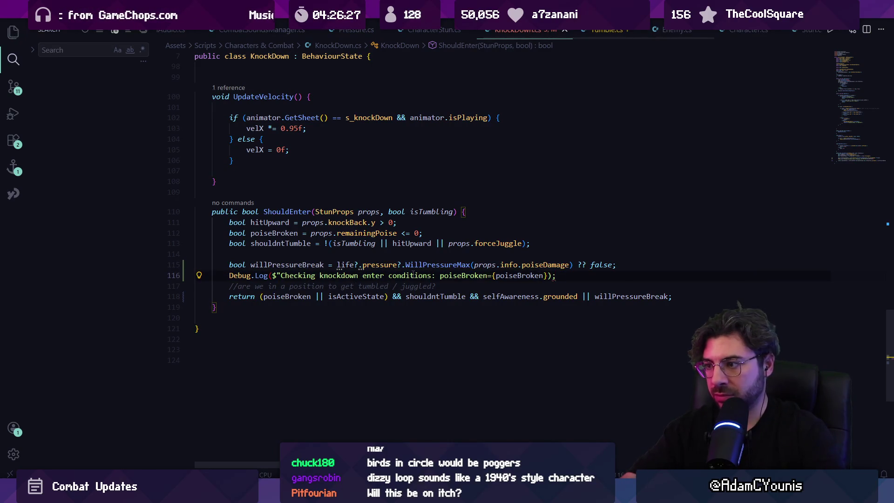
key(Return)
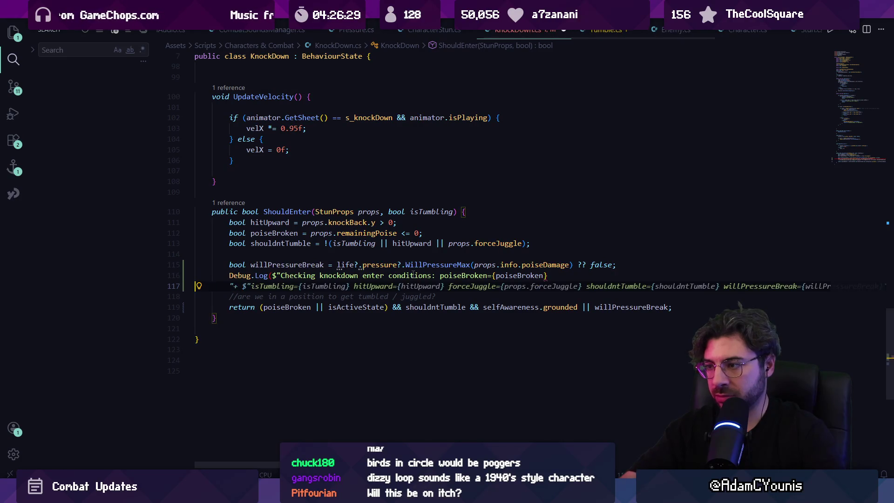
key(Left)
key(ctrl+BackSpace)
key(ctrl+BackSpace)
key(alt+Tab)
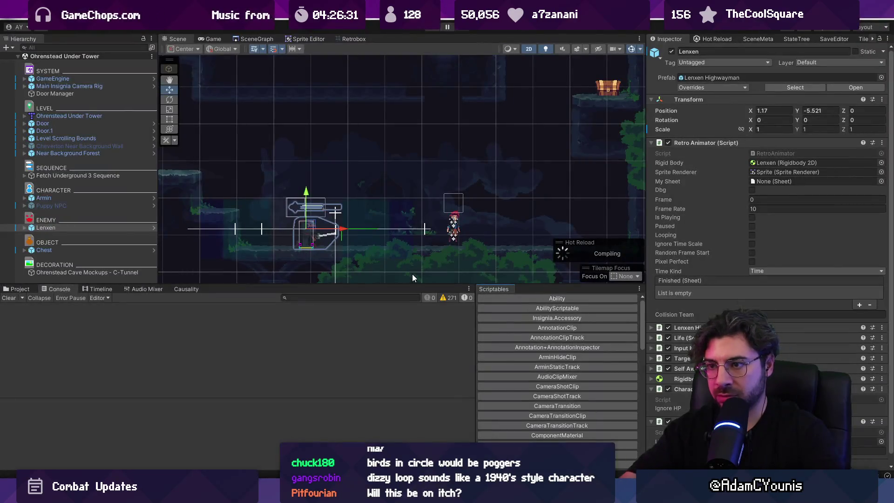
Step: Fight Lenxen until the log prints poiseBroken=True, then open that line in KnockDown.cs
key(ctrl+p)
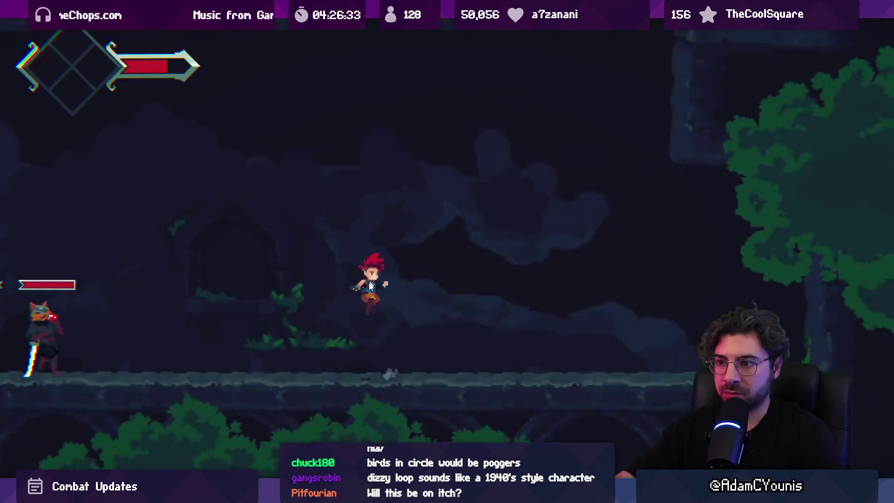
key(Left)
key(j)
key(j)
key(j)
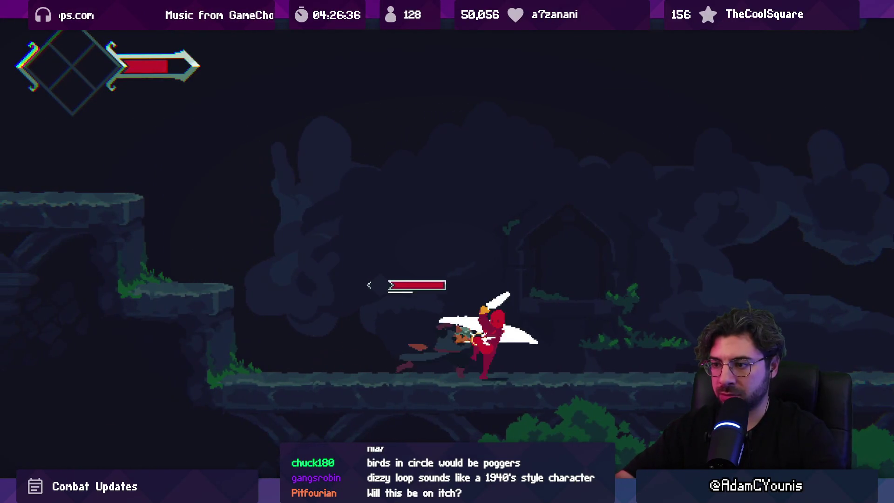
key(j)
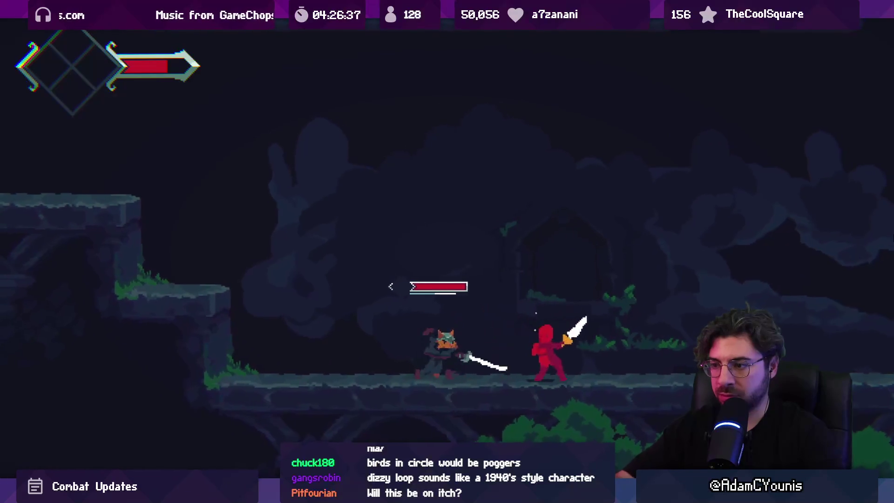
key(j)
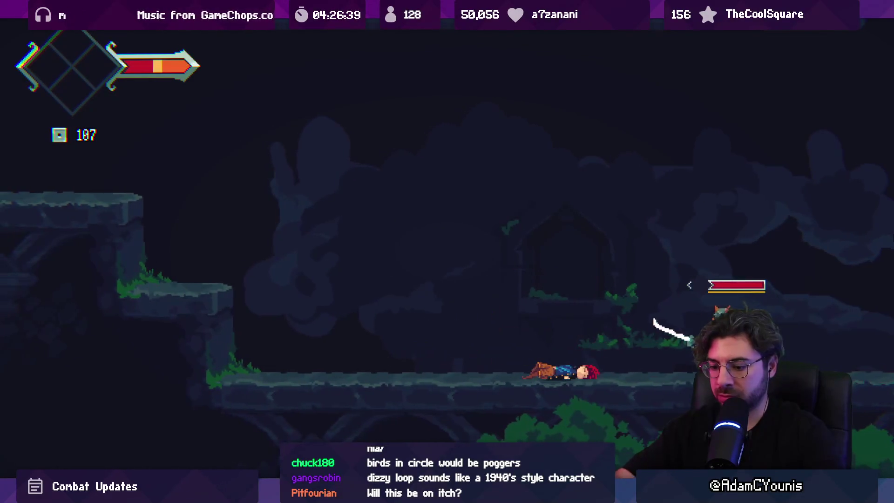
key(ctrl+shift+p)
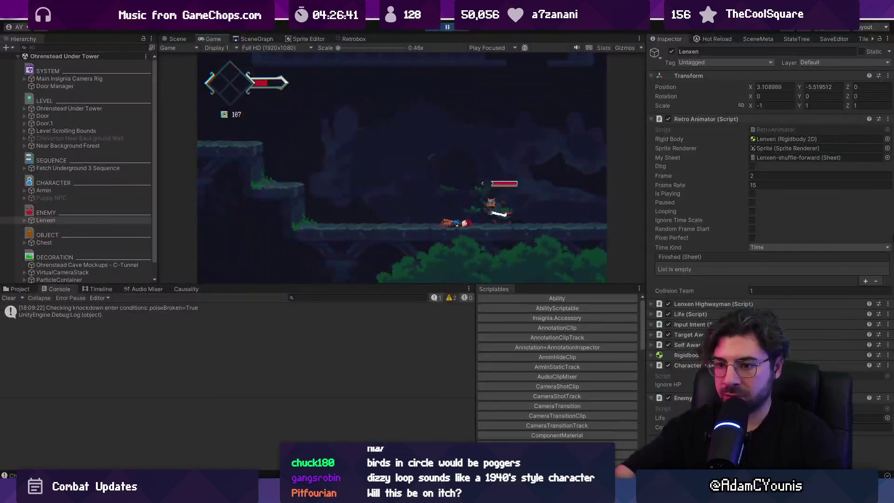
double_click(167, 311)
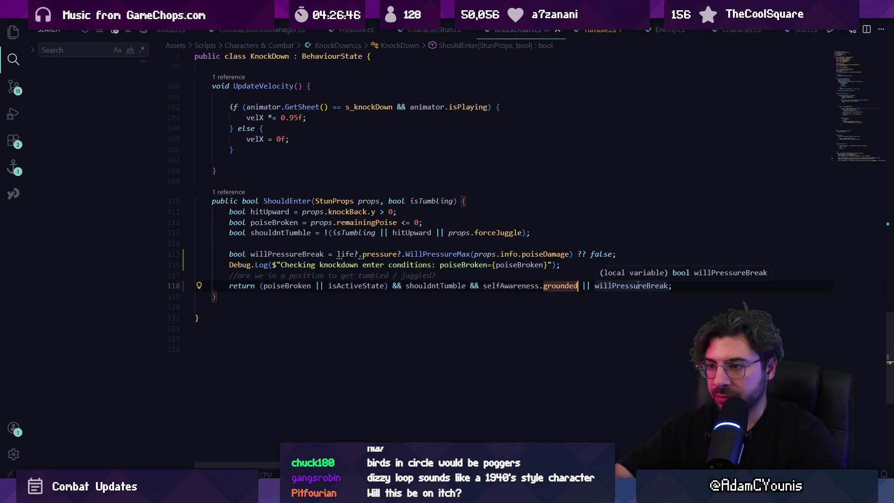
Step: Remove the stray parenthesis and delete the poiseBroken field from the knockdown log message
text())
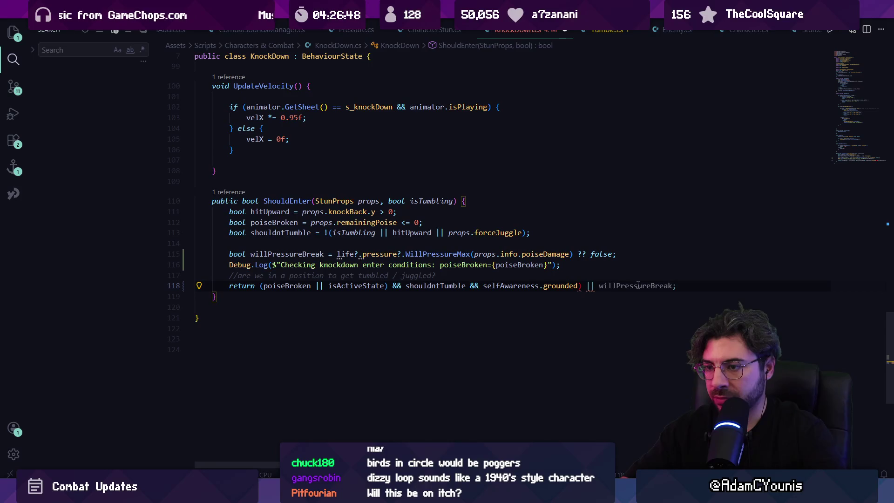
key(BackSpace)
key(ctrl+shift+Right)
key(ctrl+shift+Right)
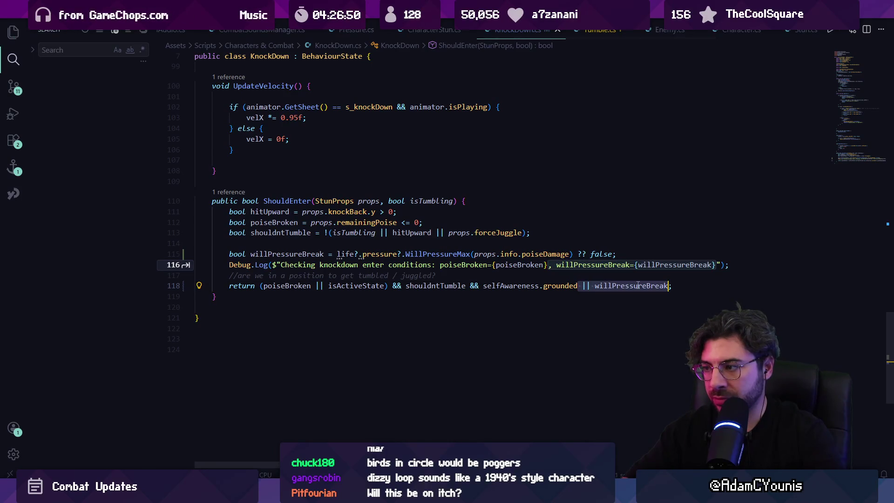
key(ctrl+Left)
key(Escape)
key(Up)
key(Up)
key(ctrl+Left)
key(ctrl+Left)
key(ctrl+BackSpace)
key(ctrl+BackSpace)
key(ctrl+BackSpace)
Step: Make the log report 'pressure break={willPressureBreak}', trimming the extra suggested fields
text(pressu)
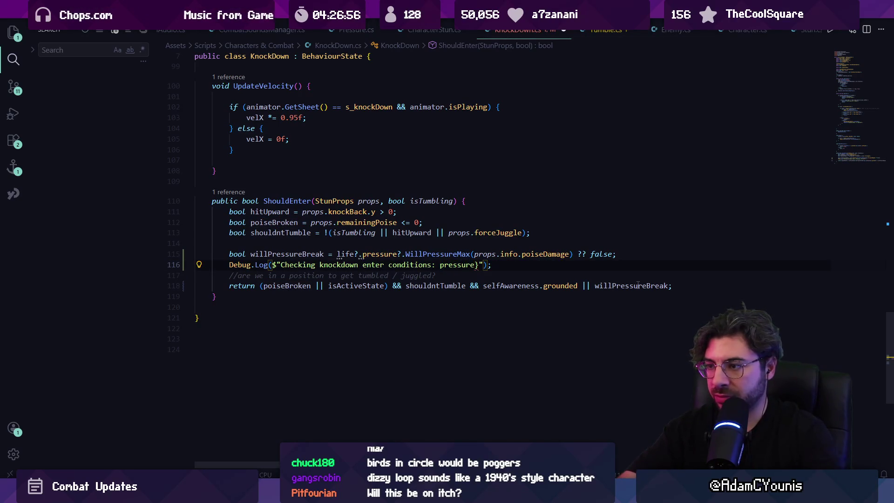
key(Tab)
key(shift+Down)
key(shift+ctrl+Left)
key(shift+ctrl+Left)
key(shift+ctrl+Left)
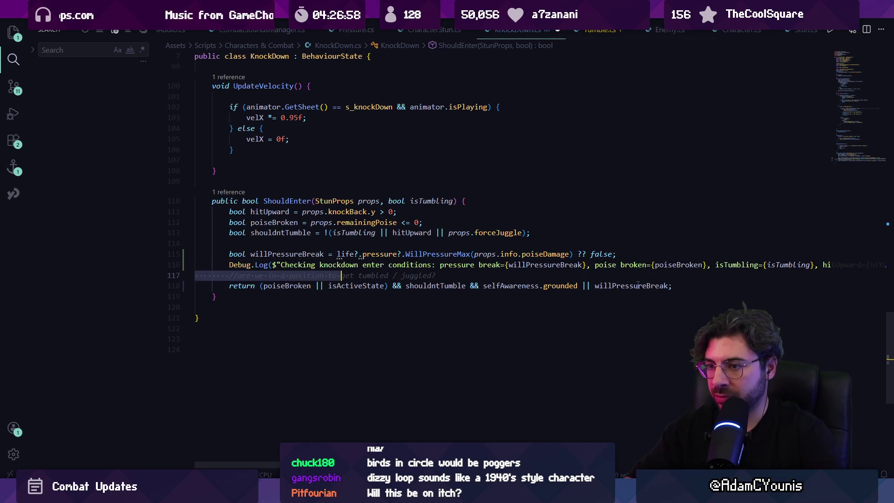
key(shift+ctrl+Left)
key(shift+ctrl+Left)
key(shift+ctrl+Left)
key(Tab)
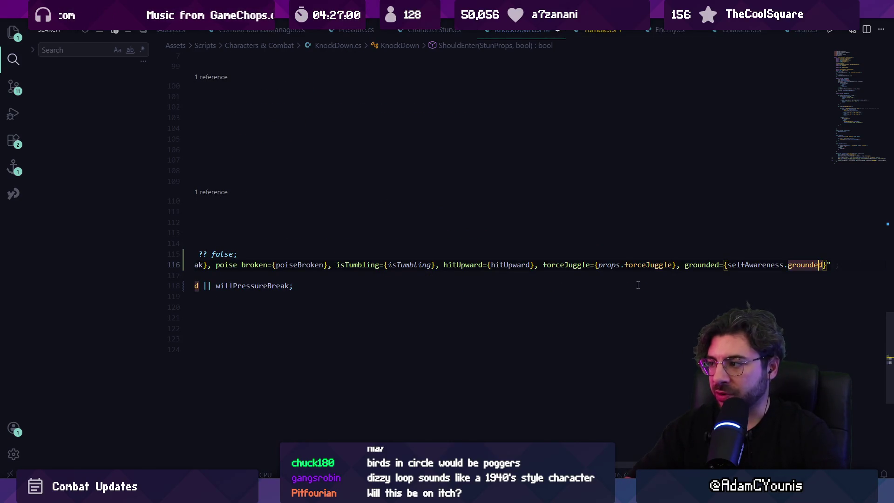
key(shift+ctrl+Left)
key(shift+ctrl+Left)
key(shift+ctrl+Left)
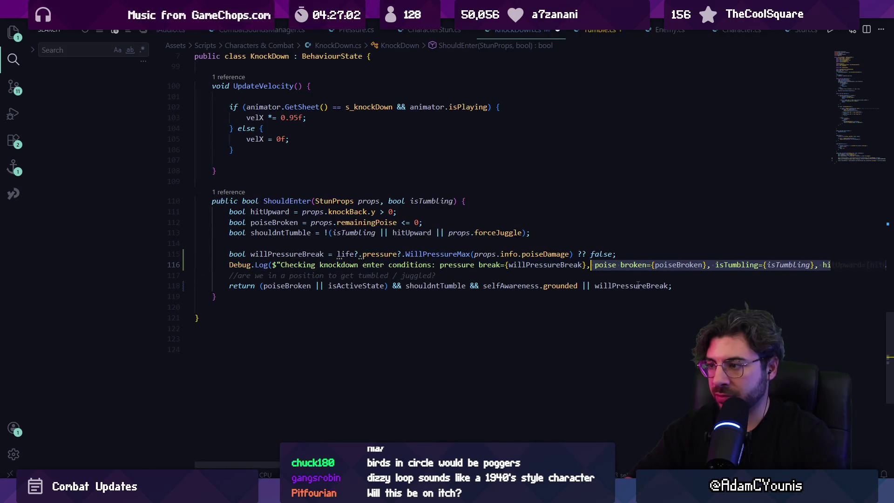
key(BackSpace)
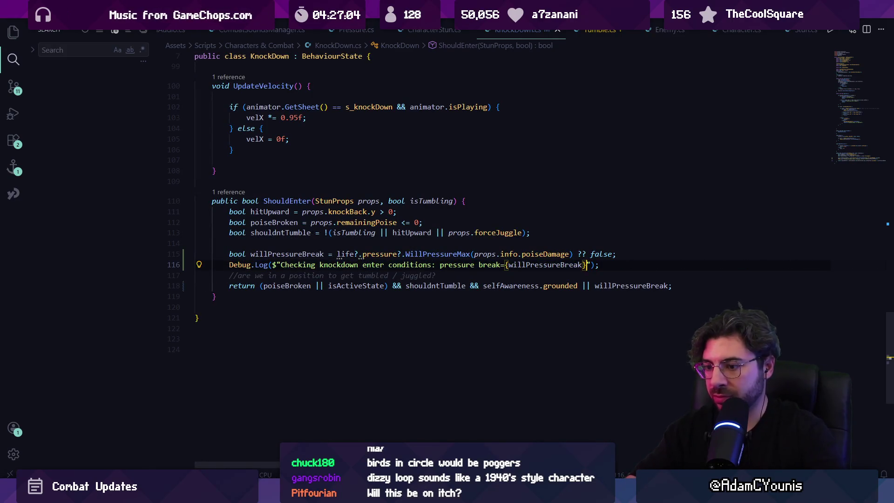
Step: Return to Unity and resume the paused playtest
key(alt+Tab)
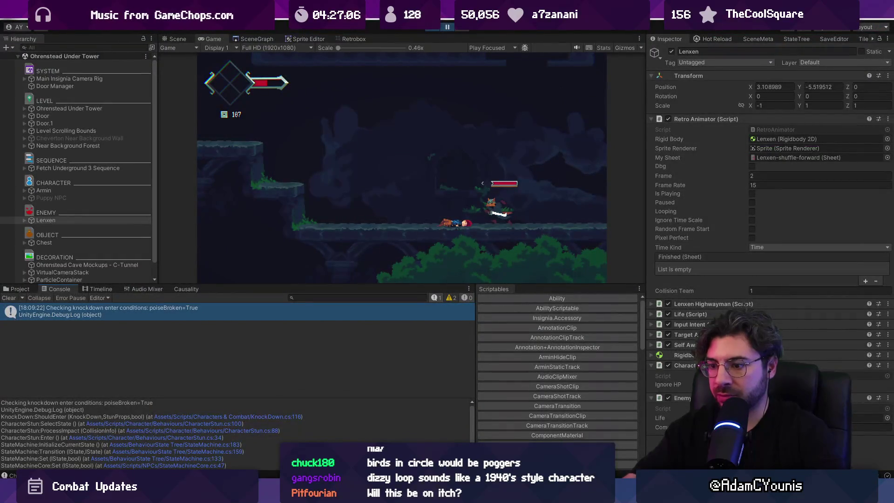
key(alt+Tab)
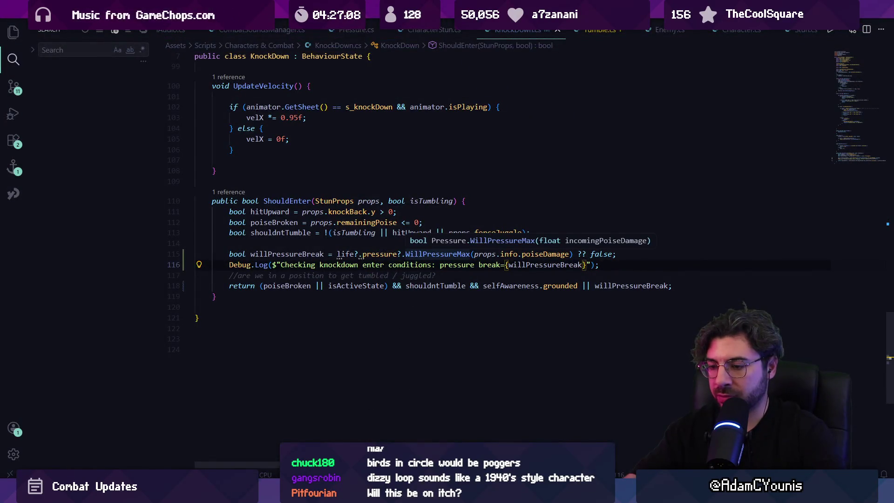
key(alt+Tab)
click(444, 25)
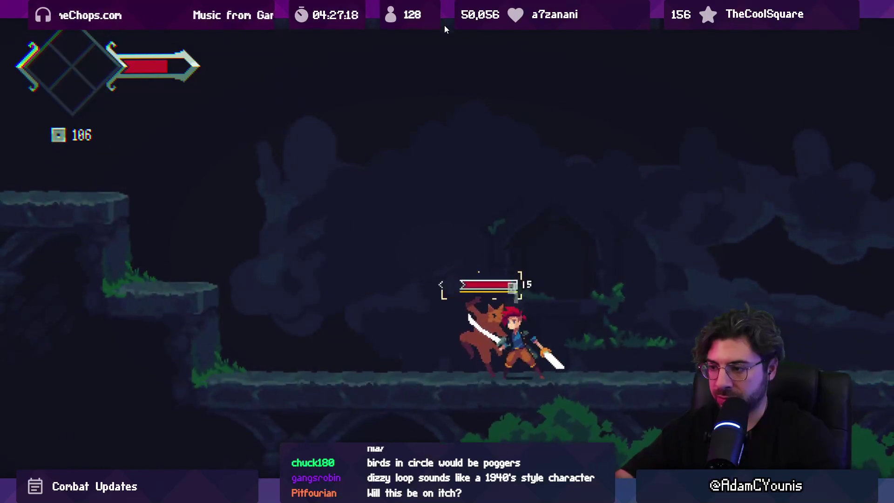
Step: Pause the playtest and select the debug log line in KnockDown.cs
click(444, 25)
key(alt+Tab)
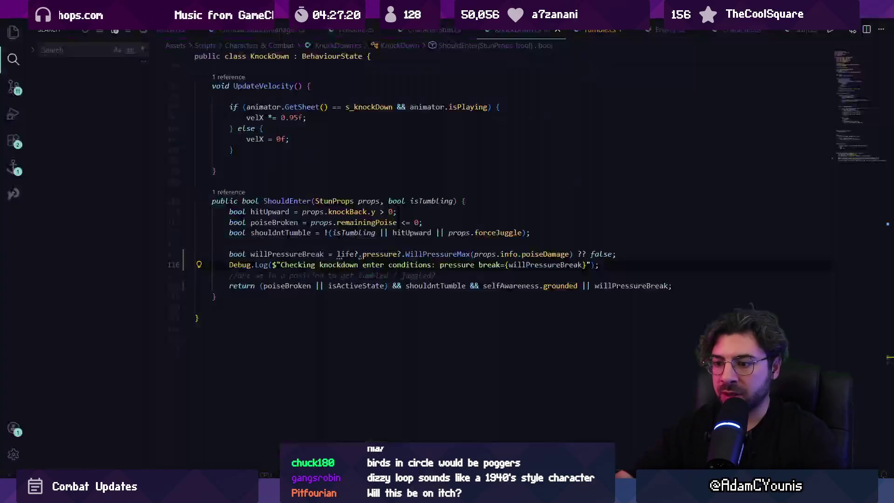
triple_click(488, 264)
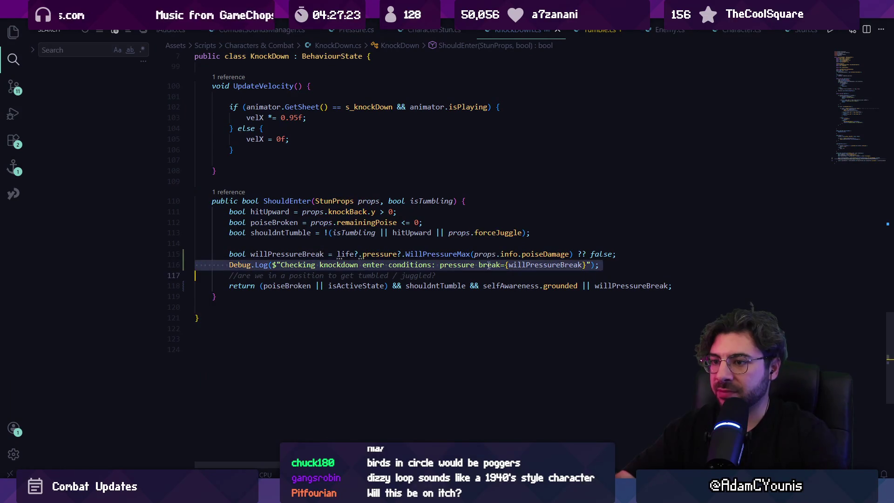
key(alt+Tab)
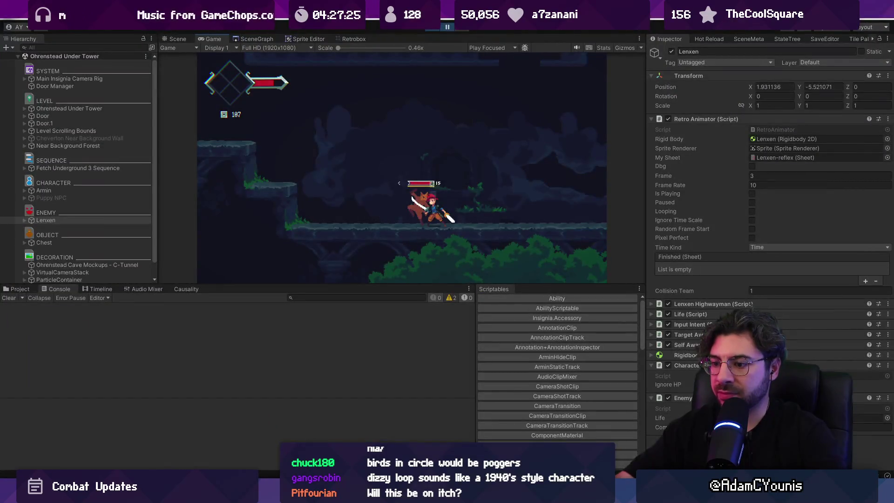
key(alt+Tab)
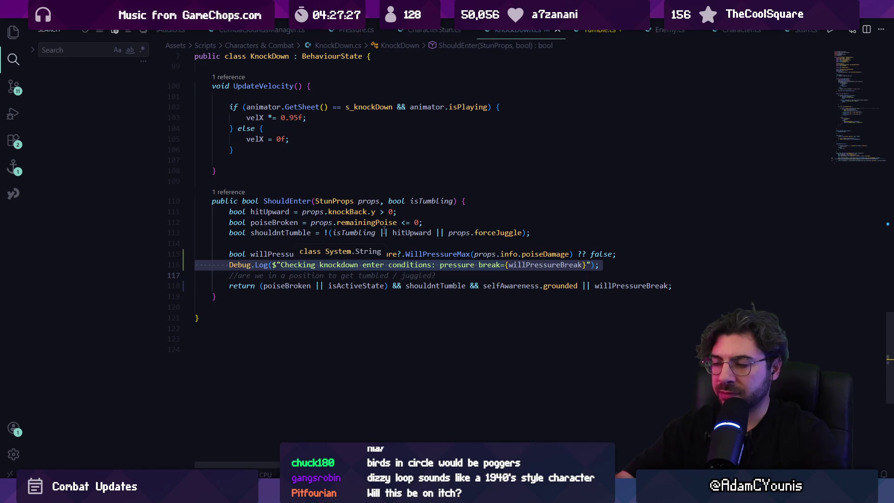
Step: Find ShouldEnter's call site and inspect the tumble and knockdown branches in CharacterStun's SelectState
ctrl+click(286, 201)
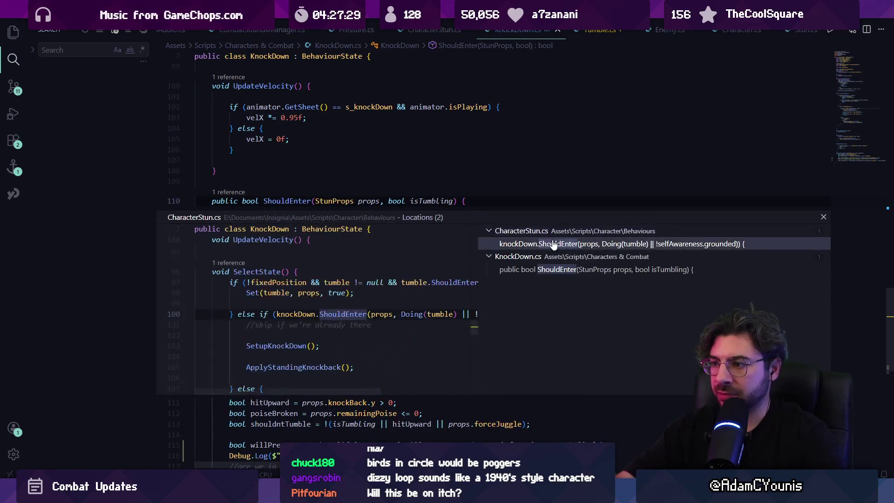
key(Return)
click(264, 264)
click(279, 233)
click(355, 232)
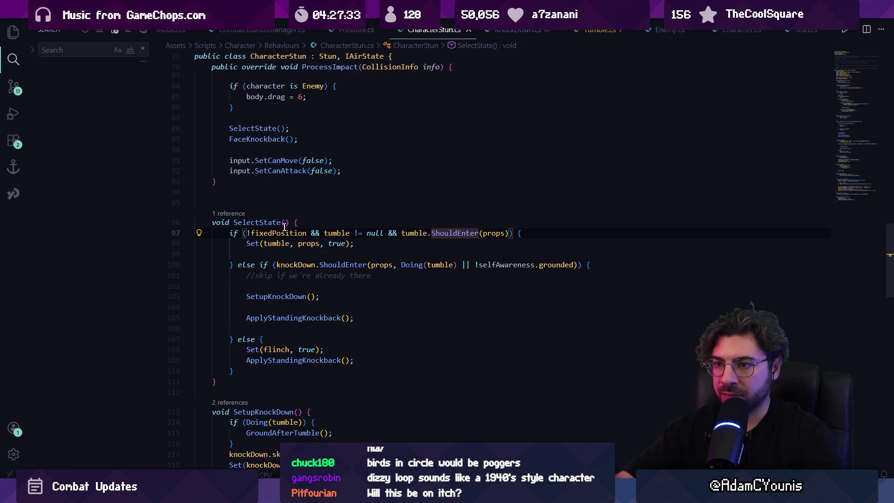
click(383, 266)
click(431, 275)
click(450, 265)
click(336, 265)
key(ctrl+Right)
key(ctrl+Right)
key(ctrl+Right)
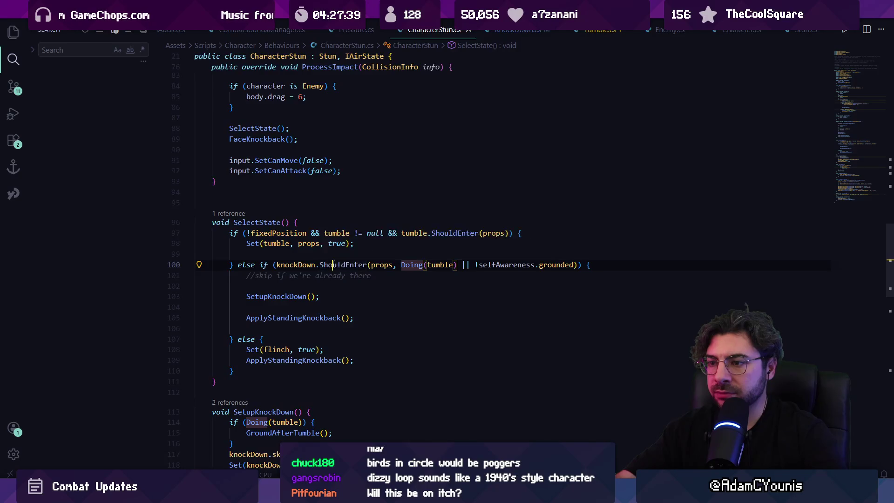
Step: Go back to the ShouldEnter definition, check WillPressureMax, and return to Unity
ctrl+click(332, 265)
click(406, 253)
key(alt+Tab)
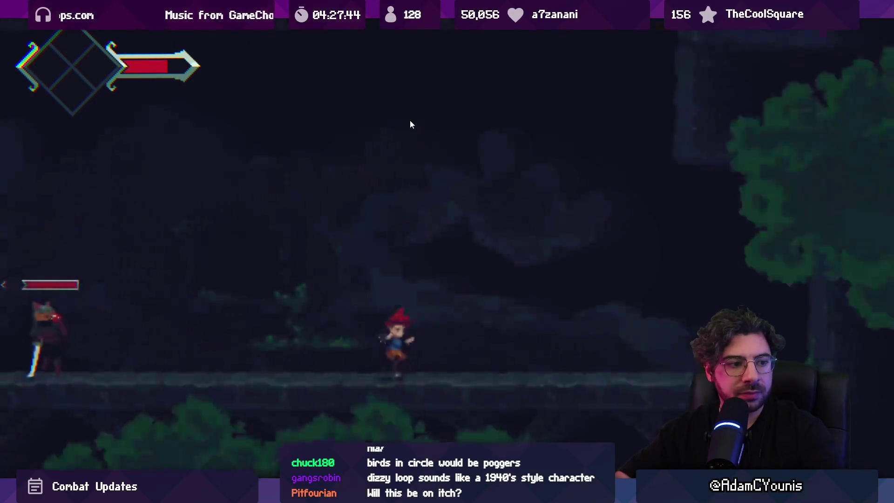
Step: Run at Lenxen and slash repeatedly, then pause mid-fight
key(a)
key(j)
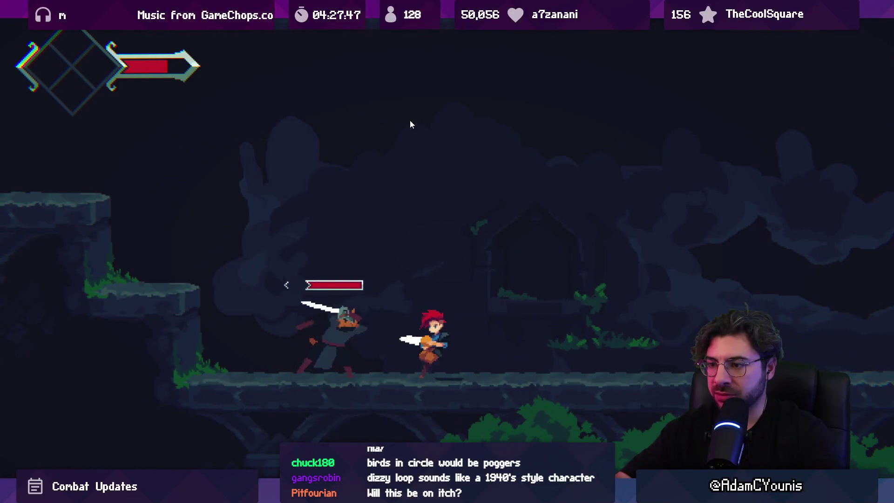
key(d)
key(j)
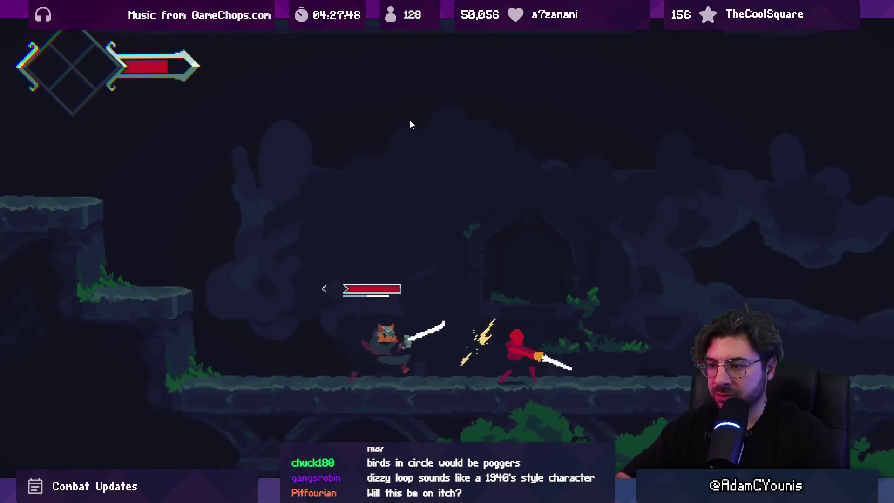
key(ctrl+shift+p)
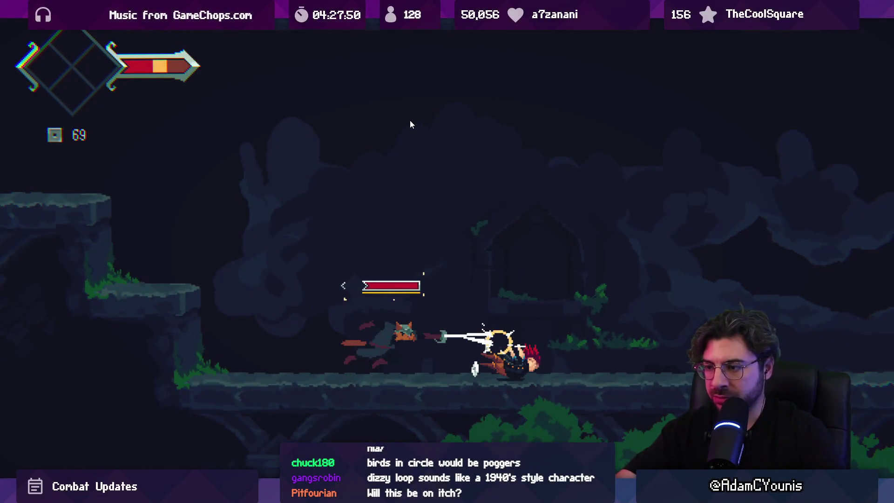
key(shift+space)
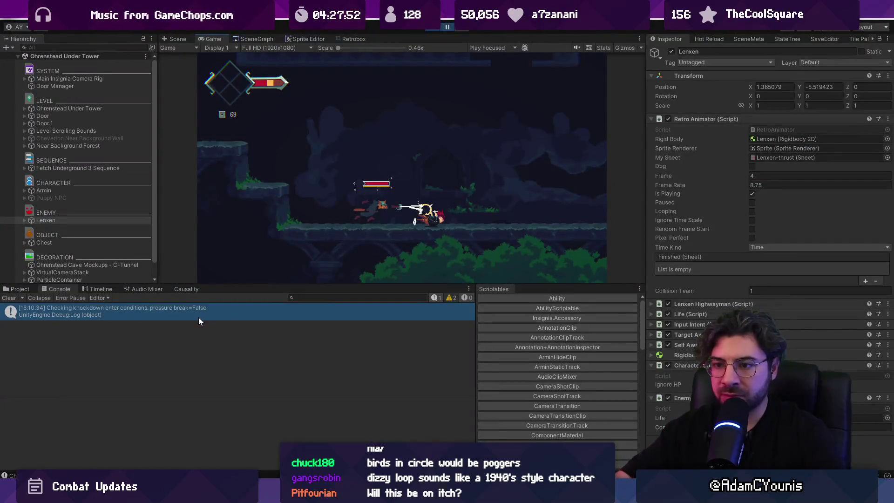
Step: Clear the Console, stop Play mode, and open the logged line in KnockDown.cs
click(15, 297)
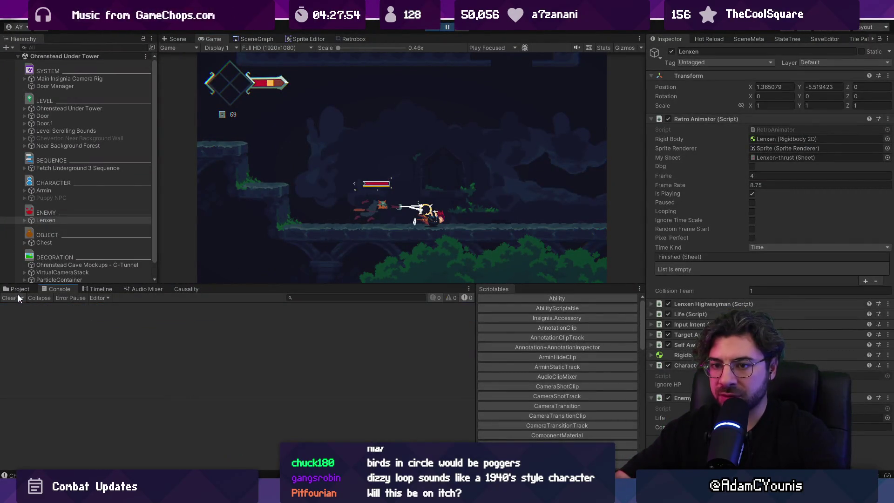
key(ctrl+p)
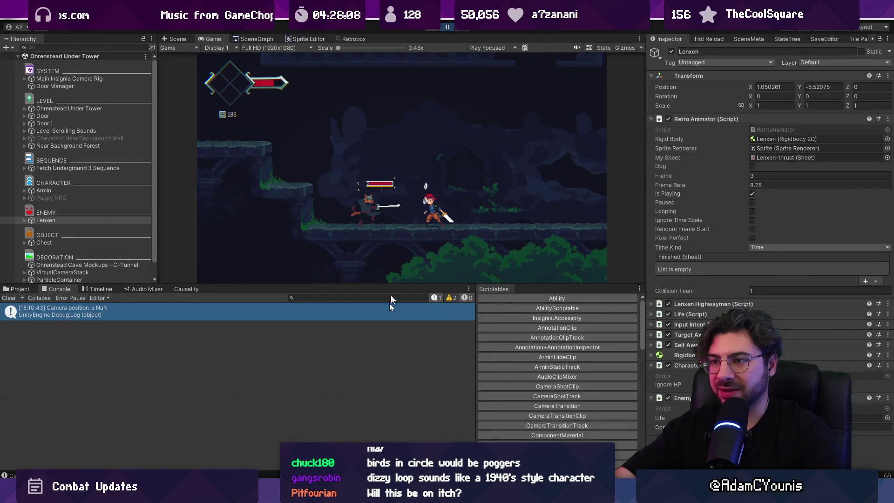
double_click(390, 305)
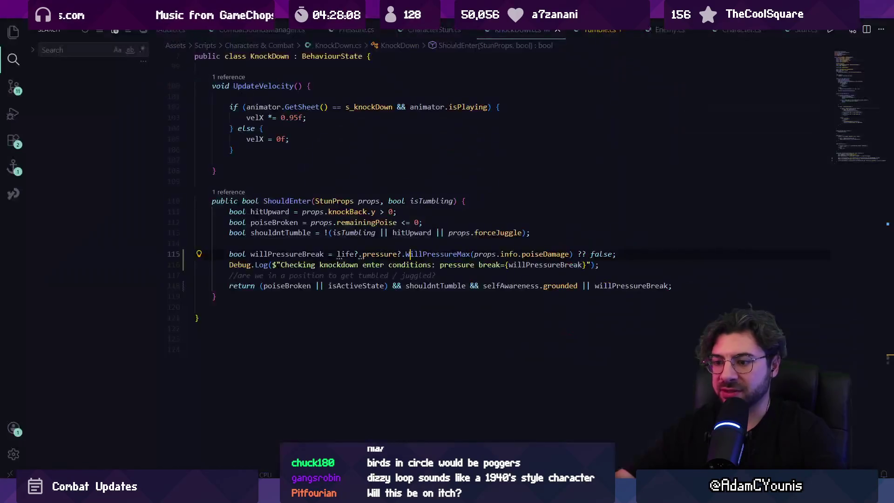
Step: Delete the pressure-break Debug.Log line from KnockDown.cs
triple_click(344, 264)
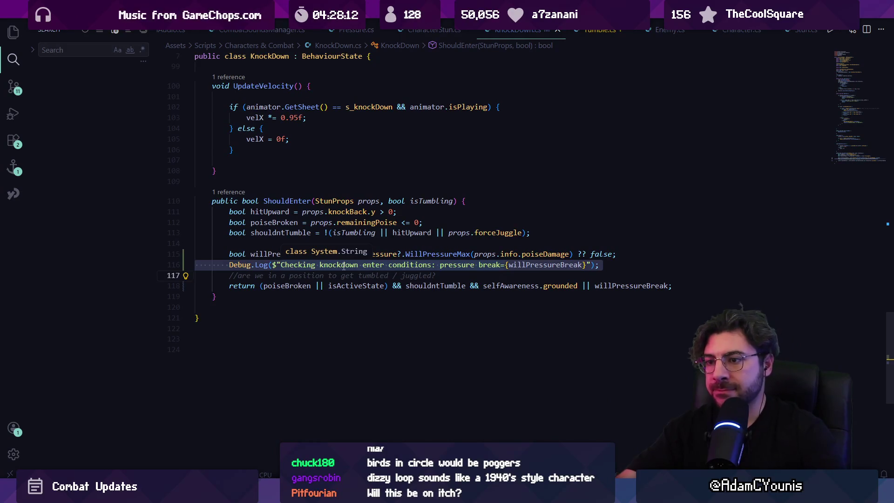
key(Delete)
key(ctrl+p)
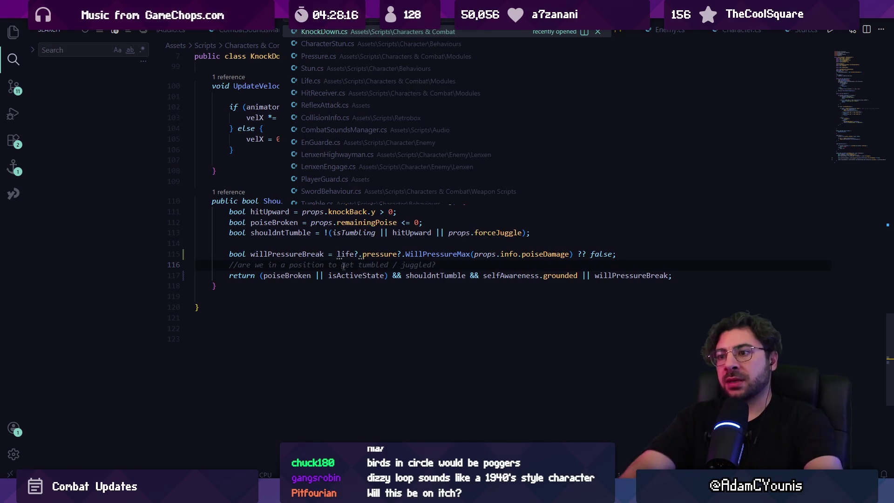
key(Escape)
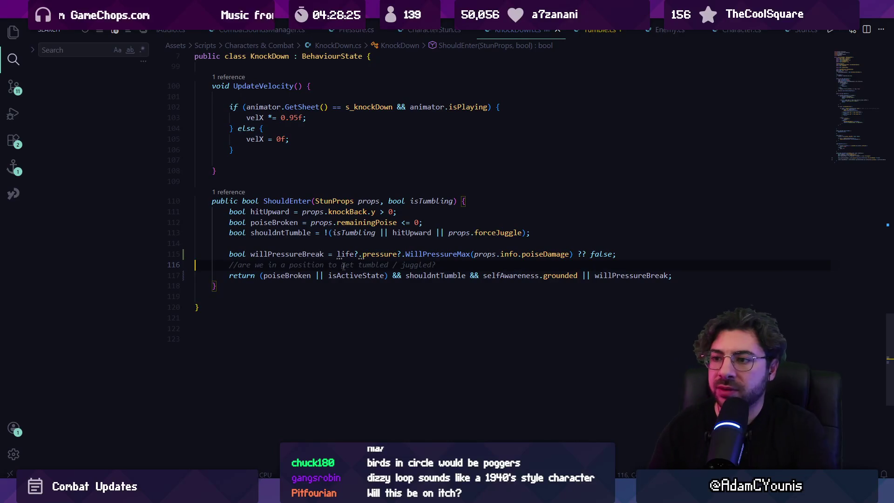
Step: Open Stun.cs, find the process check in ReceiveHit, and jump to ProcessImpact
key(ctrl+p)
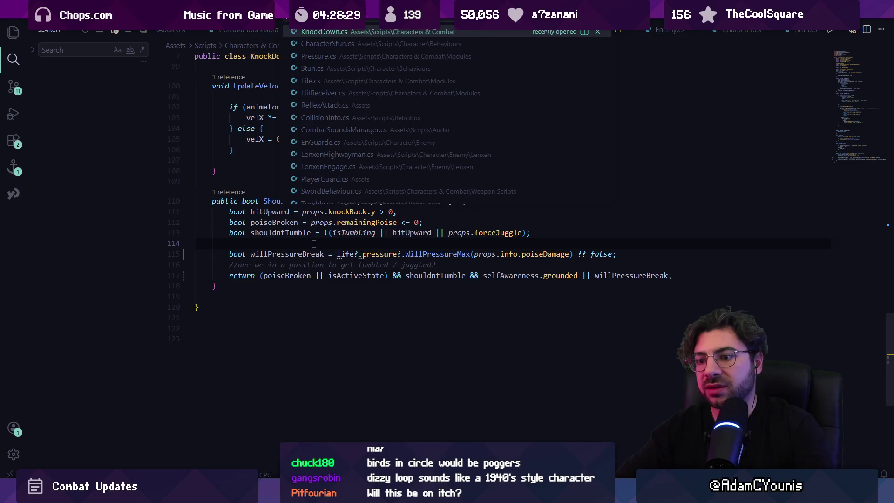
key(Down)
key(Down)
key(Down)
key(Return)
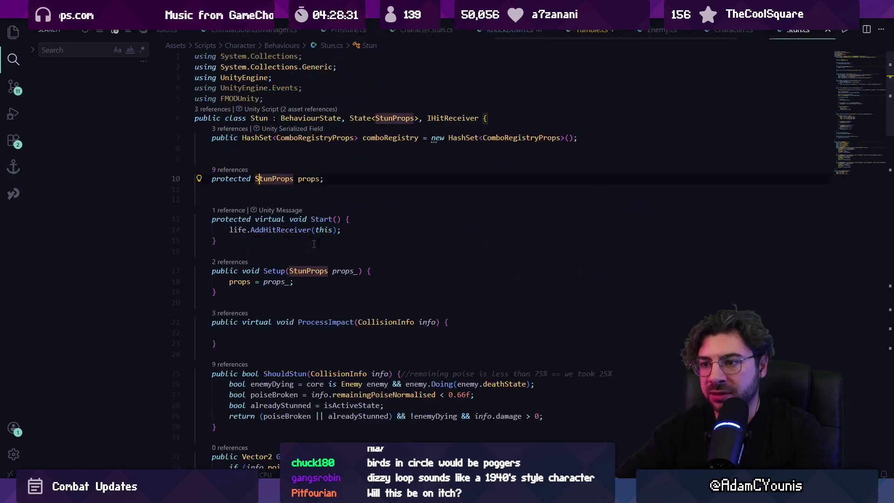
key(ctrl+f)
text(shouldeneter)
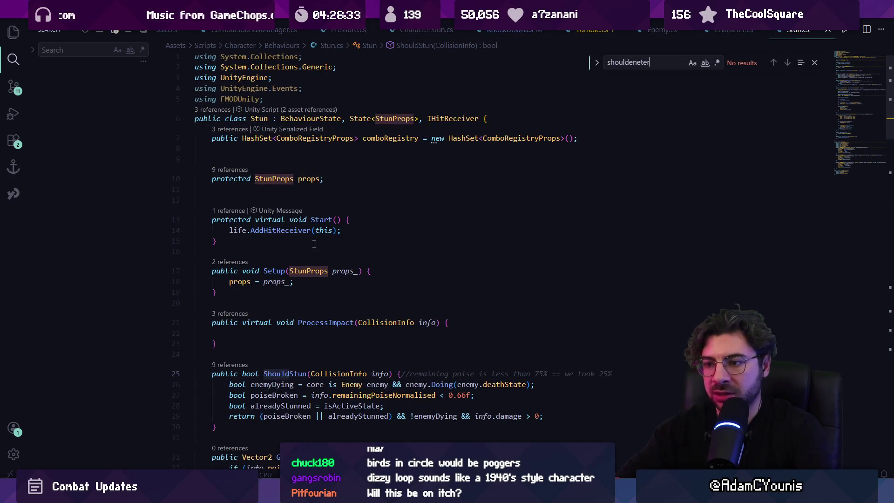
text(process)
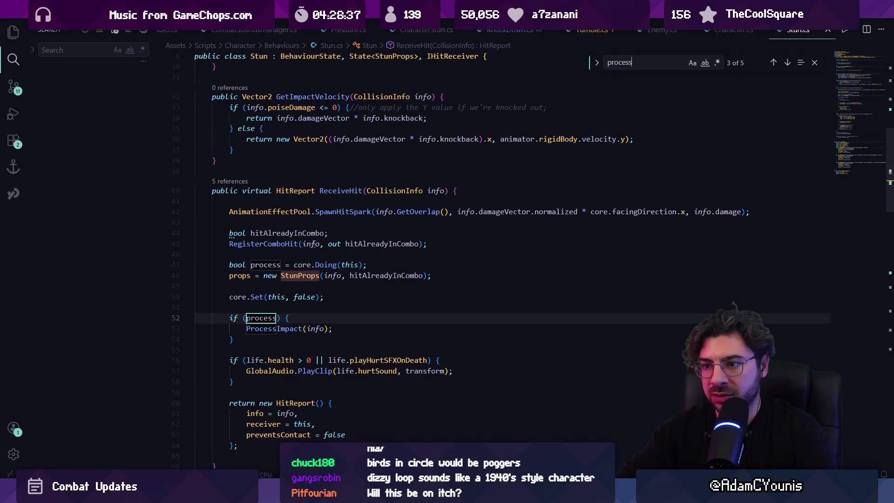
click(261, 318)
key(Escape)
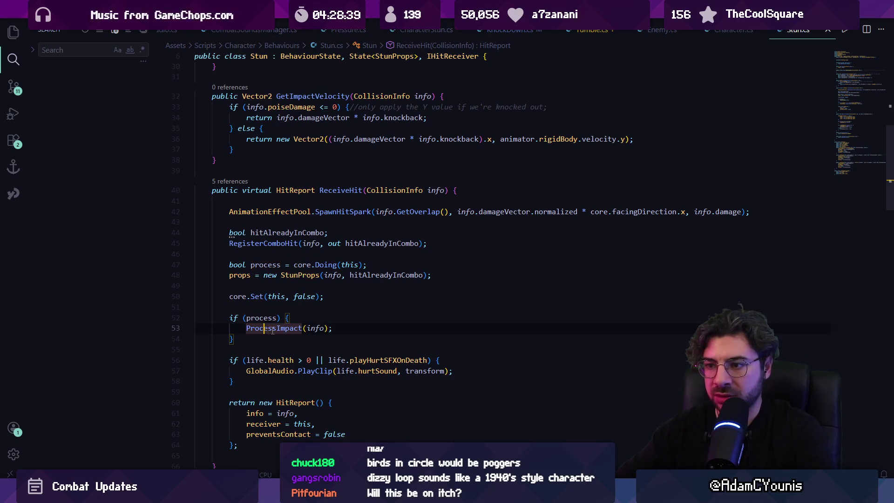
ctrl+click(270, 328)
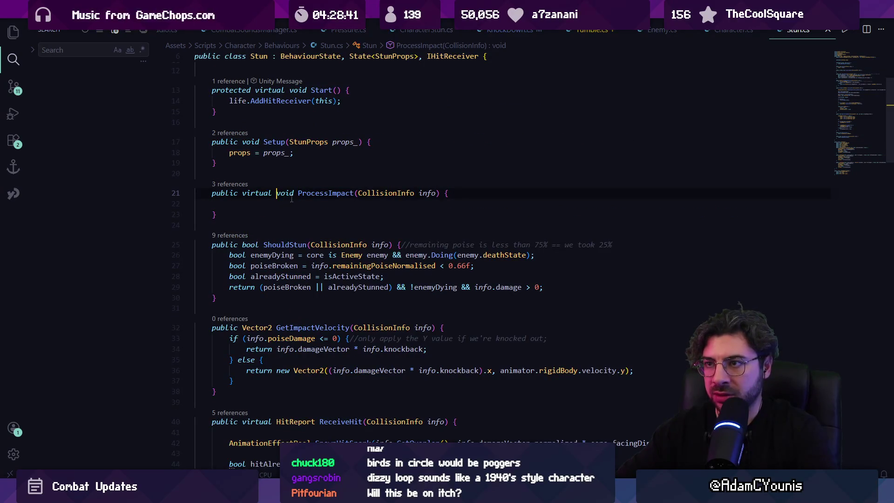
Step: Open CharacterStun.cs and search it for ProcessImpact and then the ShouldEnter calls
key(ctrl+p)
text(characterstun)
key(Return)
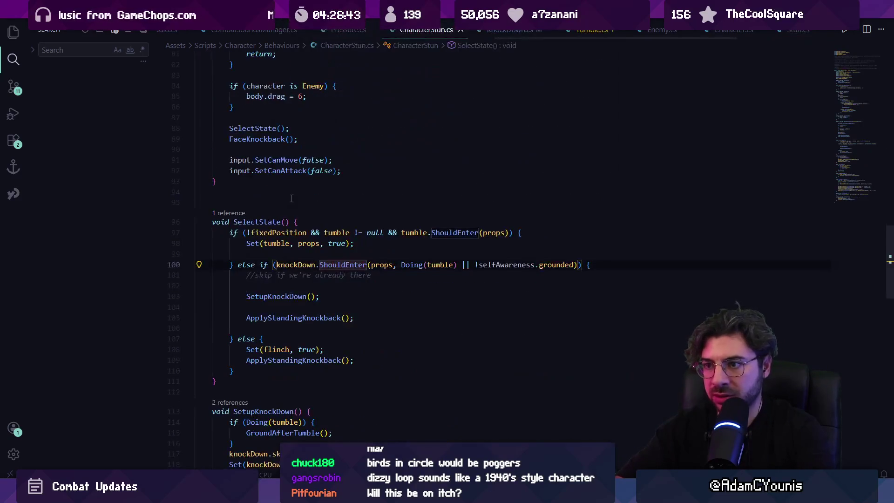
key(ctrl+f)
text(processi)
scroll(277, 205, down, 2)
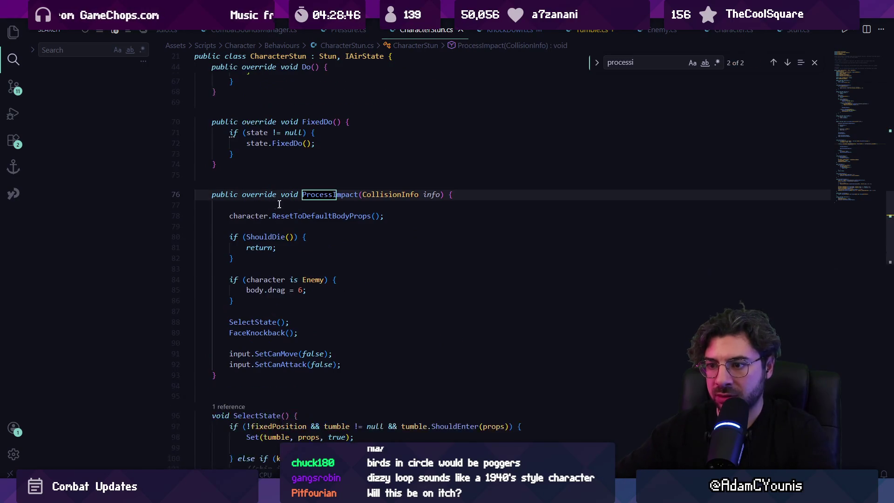
key(ctrl+a)
text(shou)
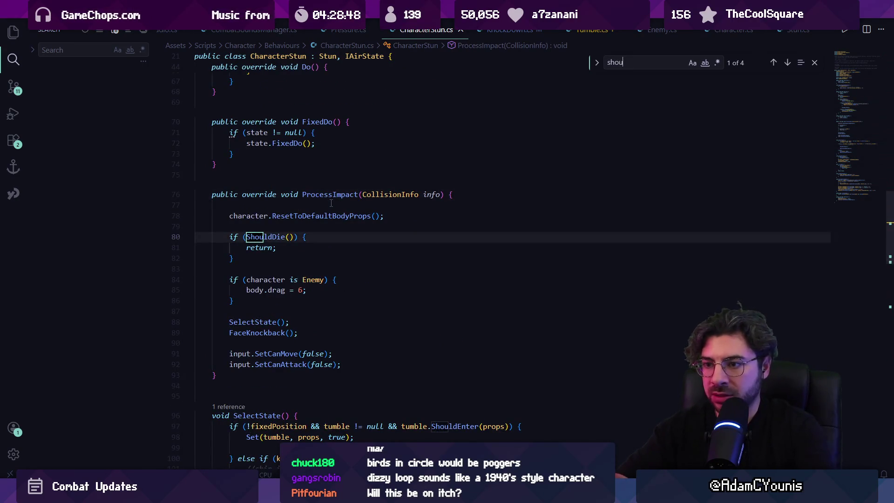
text(ldent)
key(Return)
key(Return)
key(Return)
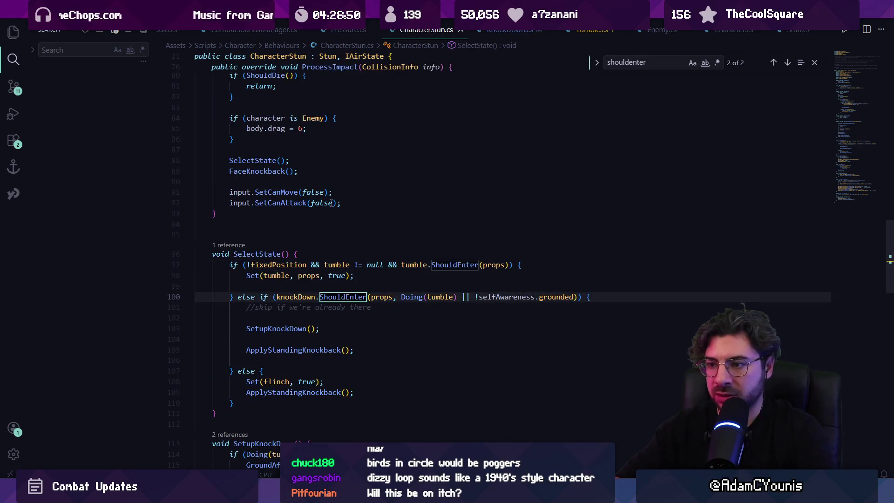
key(Escape)
Step: Return to Stun.cs and review ReceiveHit's core.Set call and process check
key(ctrl+p)
key(Down)
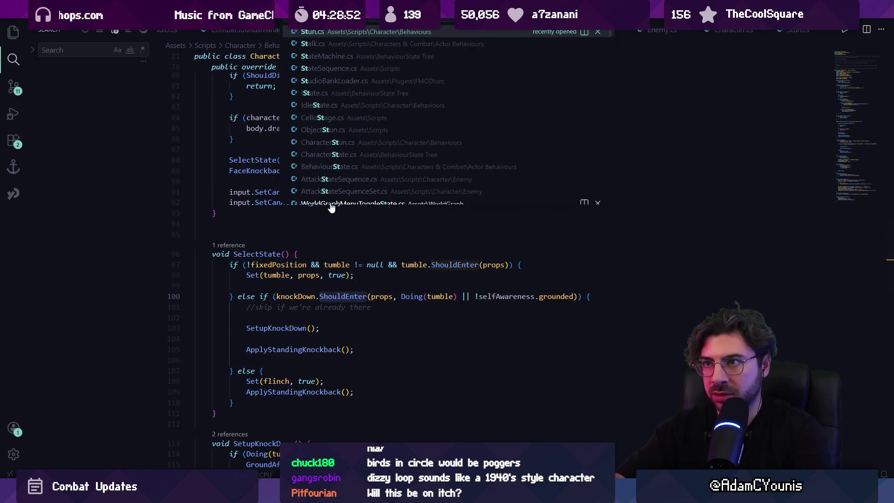
key(Return)
key(ctrl+f)
text(will)
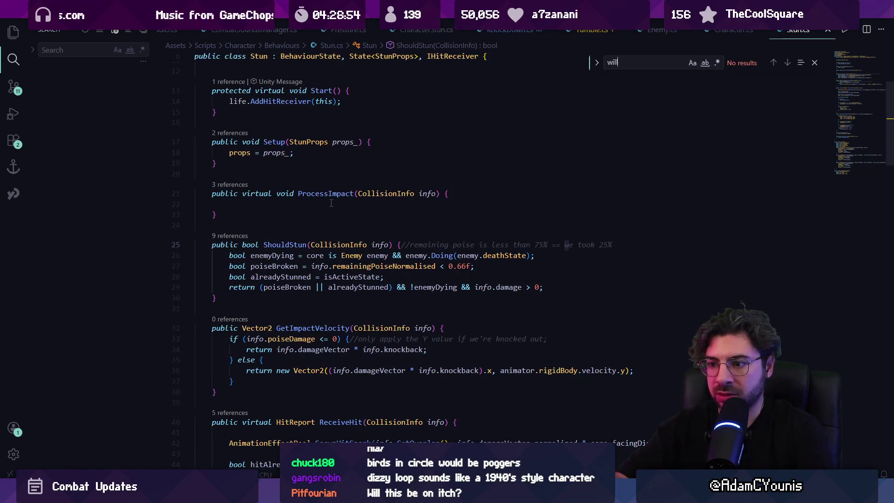
key(BackSpace)
text(rece)
key(Escape)
scroll(331, 202, down, 2)
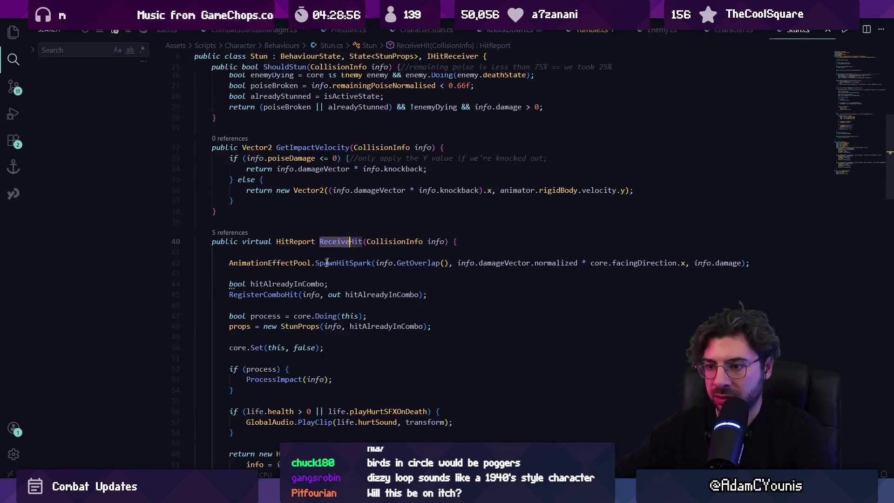
click(293, 300)
click(260, 322)
click(340, 194)
scroll(299, 194, down, 4)
scroll(298, 194, down, 2)
Step: Search Stun.cs for the ShouldStun call and jump to its definition
key(ctrl+f)
text(sh)
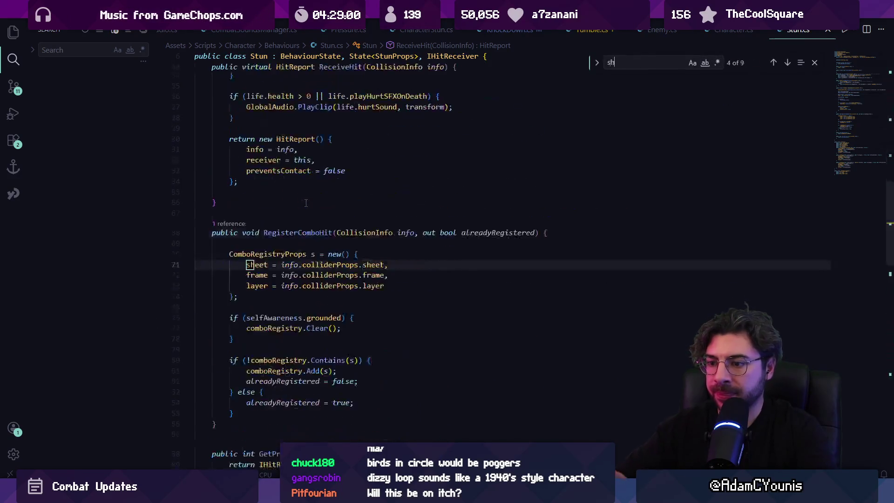
key(Return)
key(shift+Return)
text(ouldstun)
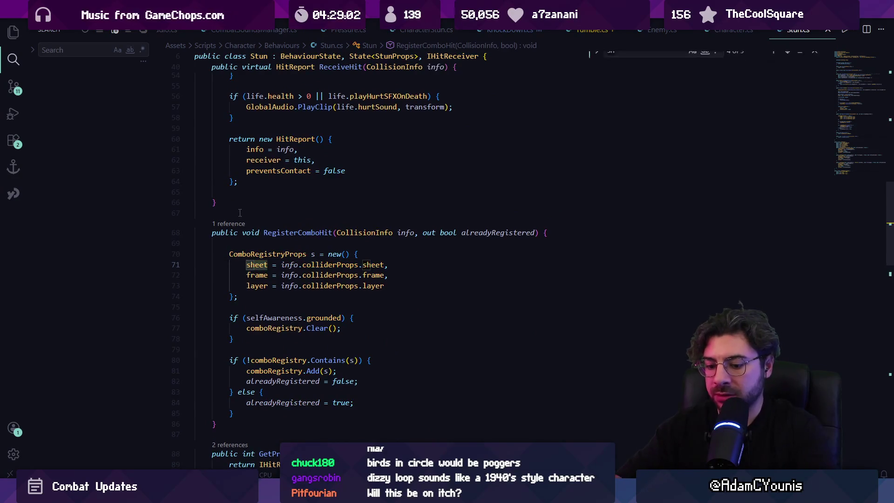
key(Escape)
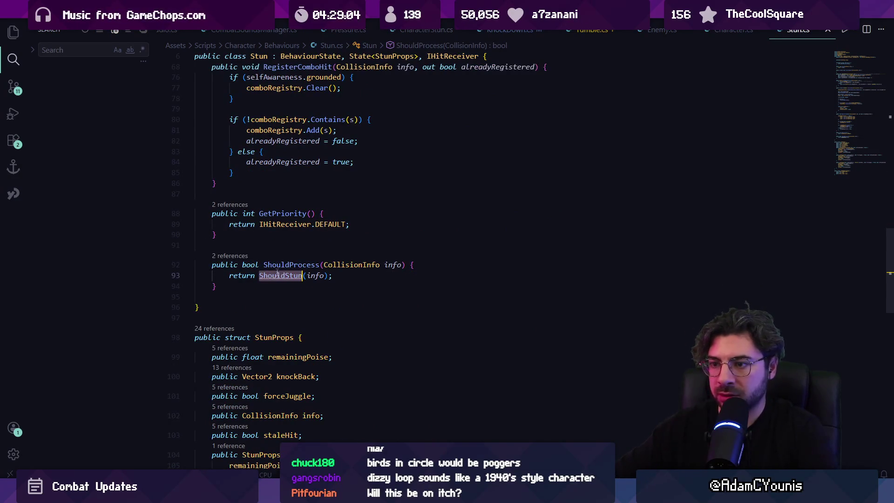
ctrl+click(287, 280)
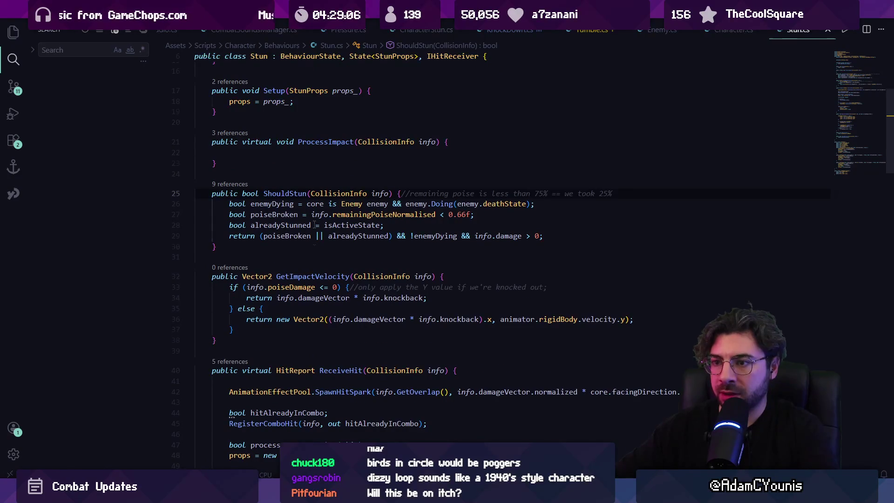
scroll(397, 196, down, 1)
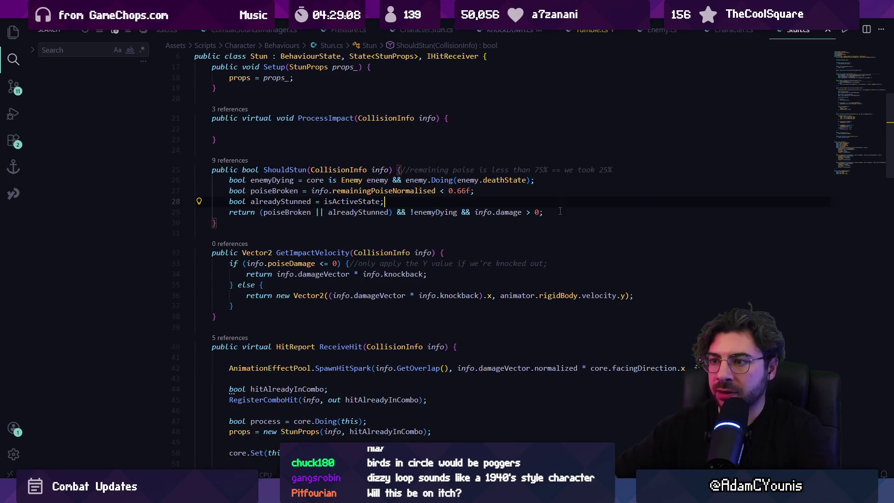
Step: Declare willPressureBreak in ShouldStun, add '|| willPressureBreak' to its return, and save Stun.cs
key(Return)
text(bpppol will)
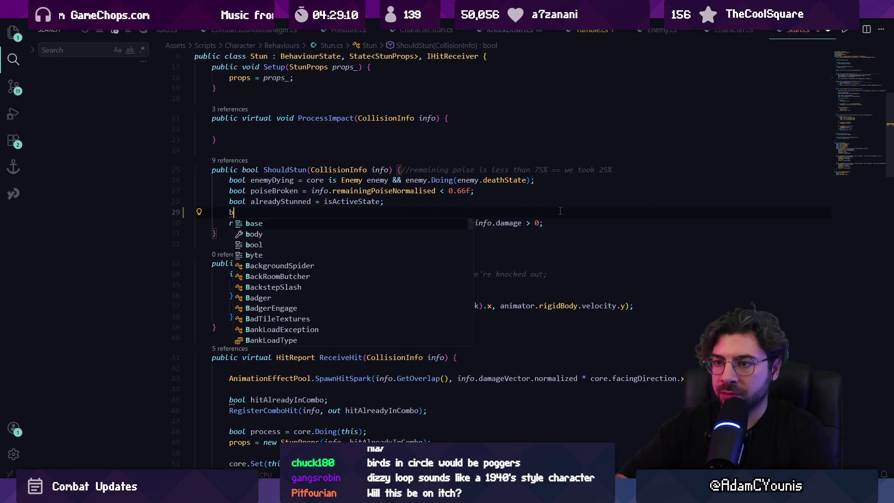
text(PressureBreea)
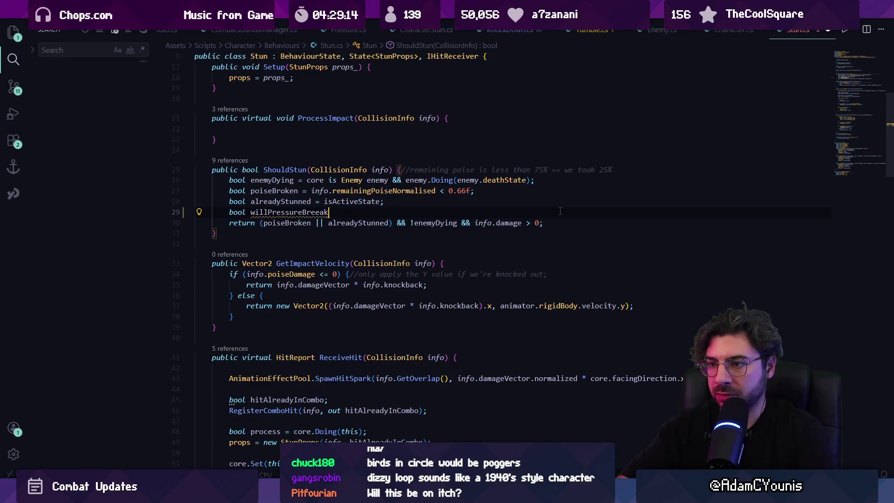
text(k)
key(Tab)
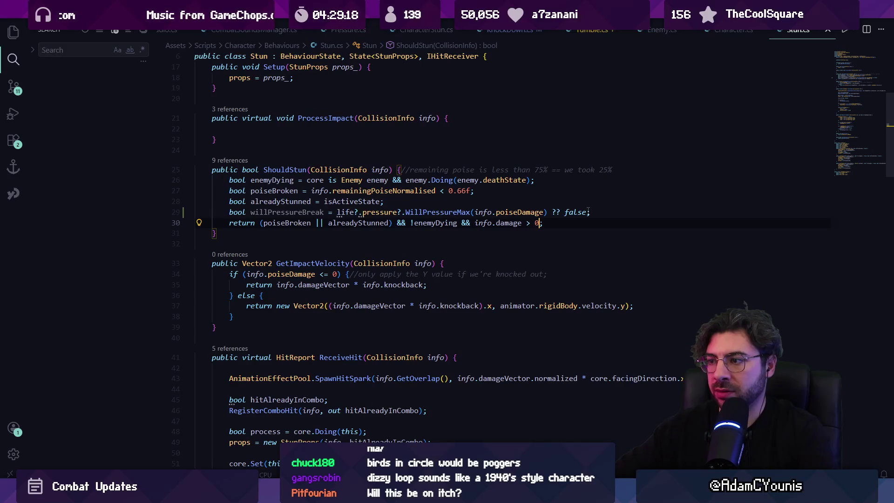
text(||)
key(Tab)
key(ctrl+s)
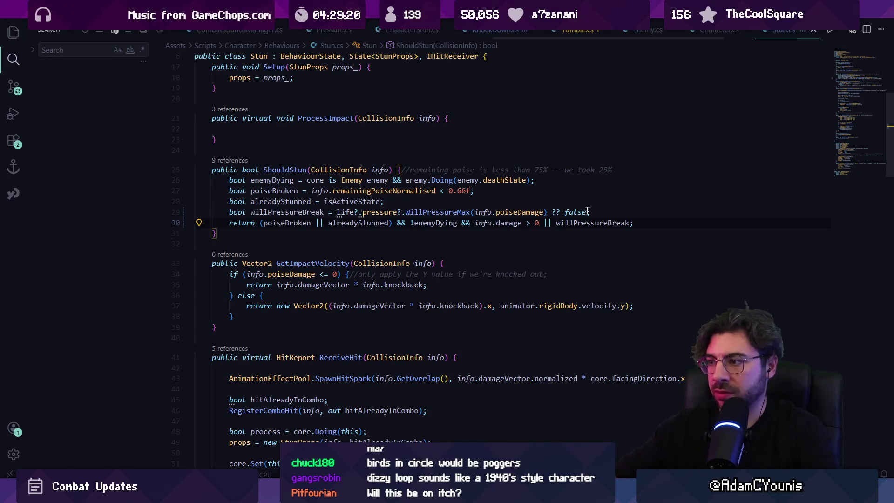
key(alt+Tab)
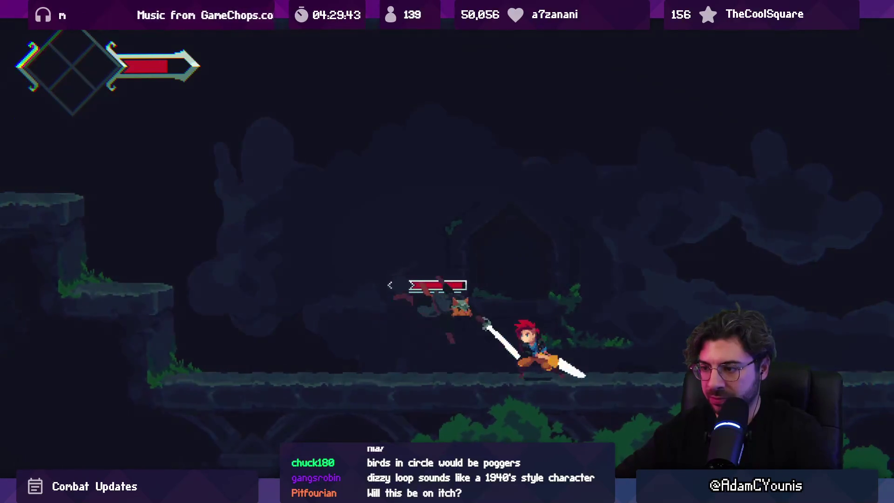
Step: Leave the fullscreen game view after the Lenxen playtest and go back to Stun.cs
key(ctrl+shift+p)
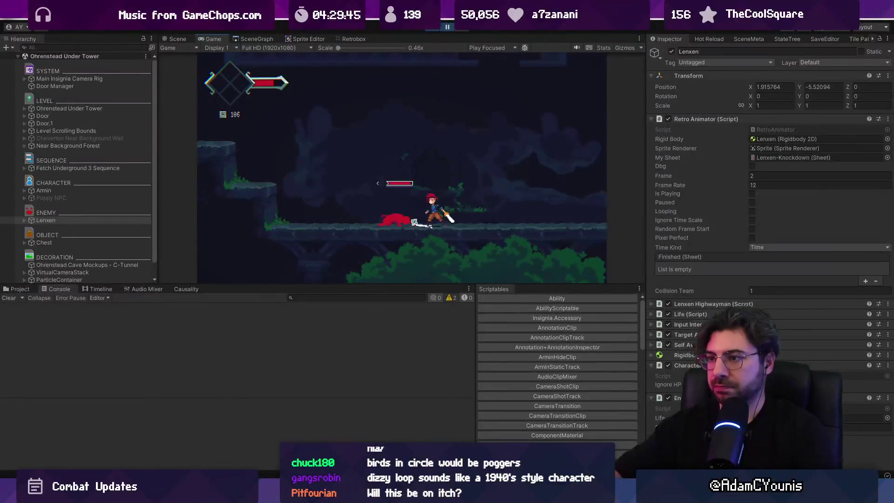
key(alt+Tab)
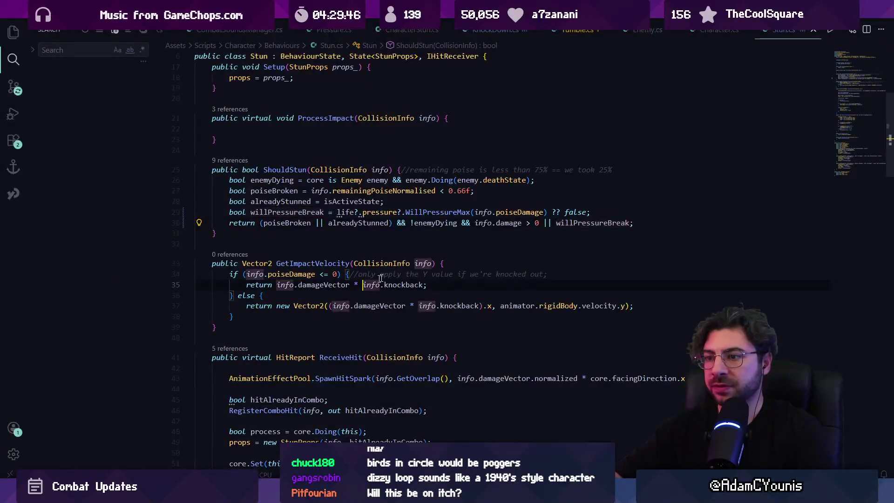
Step: Delete the '|| willPressureBreak' condition and its declaration from KnockDown.cs, then return to Stun.cs
key(ctrl+p)
text(knoc)
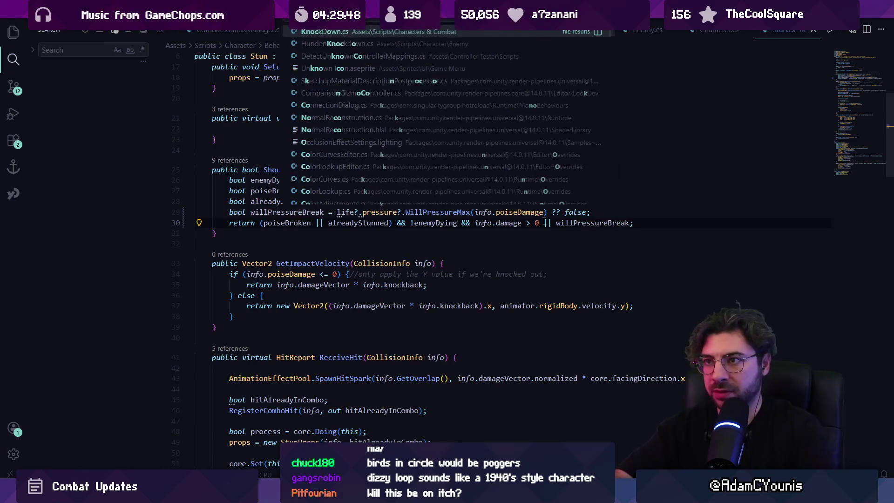
key(Return)
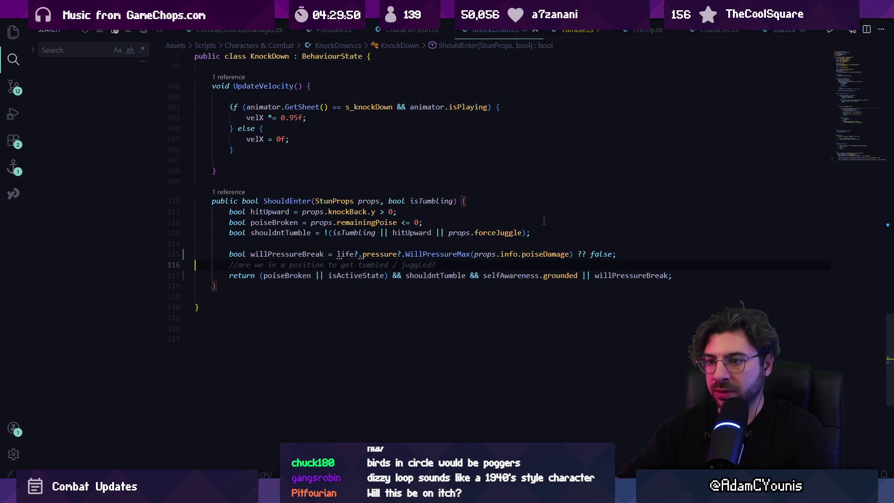
key(Left)
key(ctrl+shift+Left)
key(ctrl+shift+Left)
key(BackSpace)
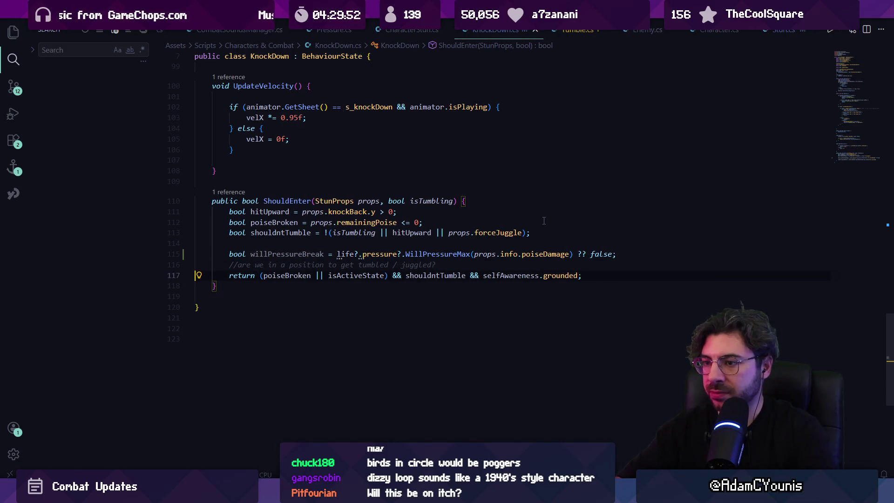
key(ctrl+x)
key(ctrl+Tab)
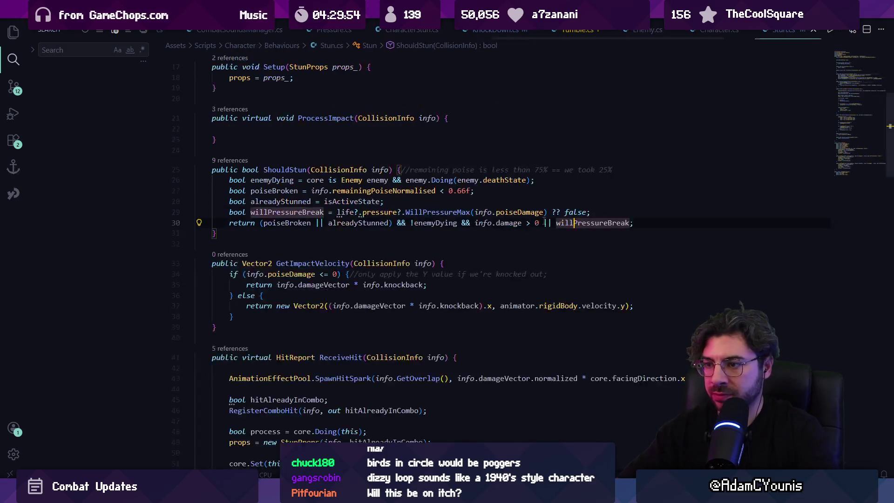
key(alt+Tab)
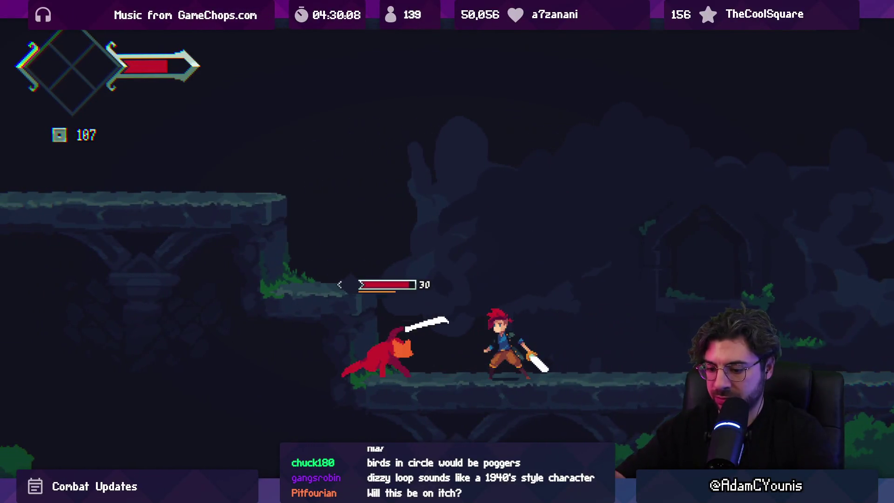
Step: Exit the fullscreen game view after the retest and return to Stun.cs
key(shift+space)
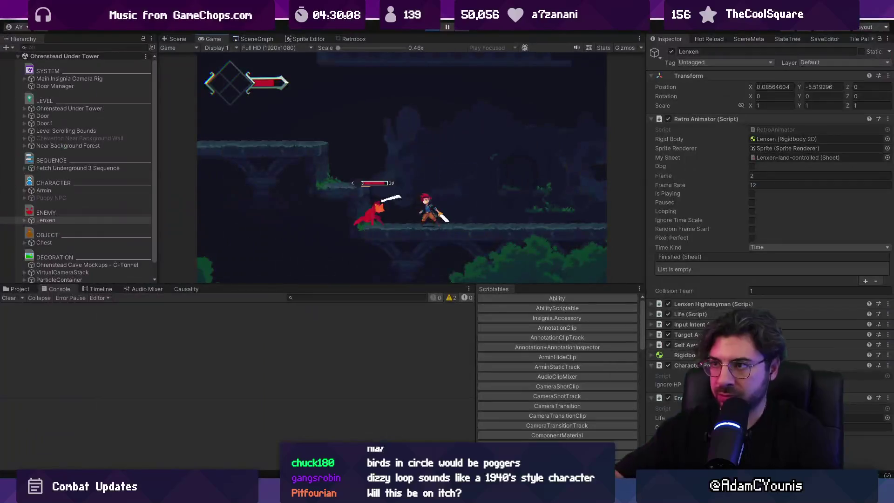
key(alt+Tab)
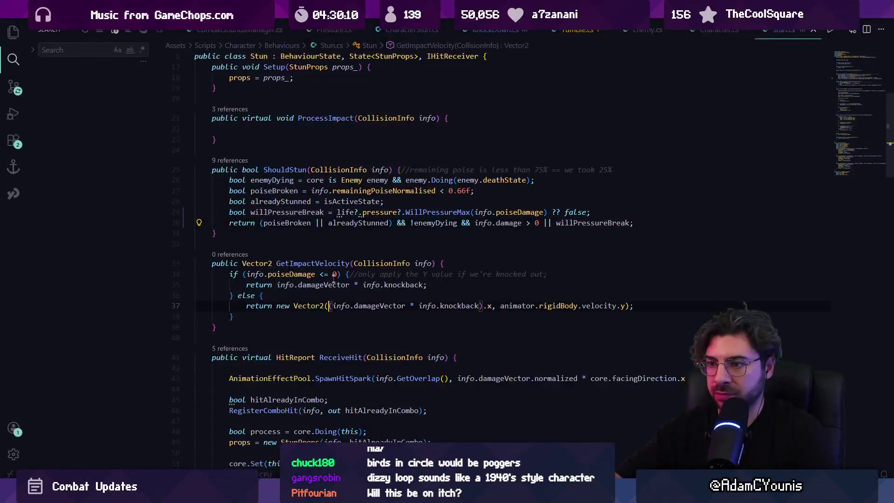
Step: Highlight the alreadyStunned and poiseDamage uses around the WillPressureMax call on line 29
click(350, 223)
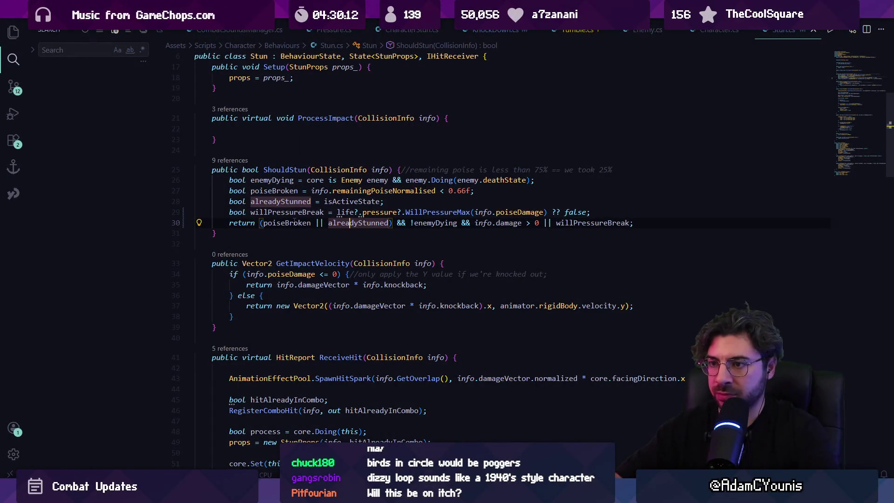
click(438, 212)
click(522, 211)
click(593, 212)
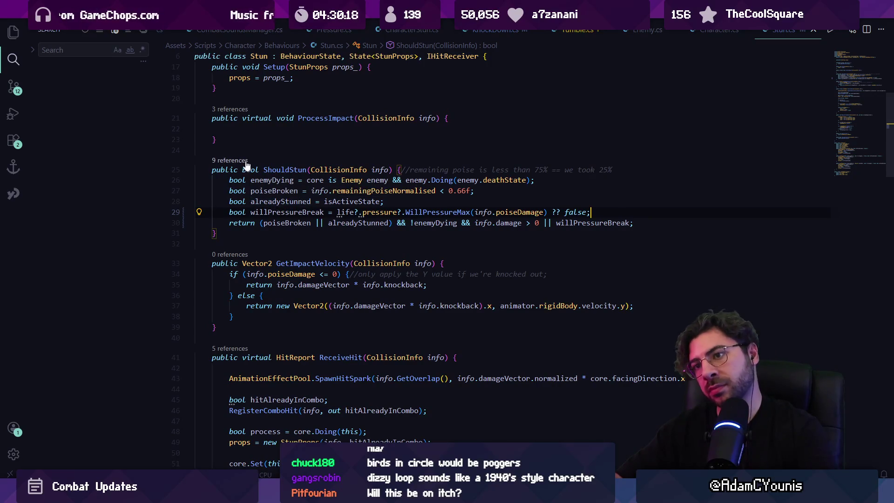
Step: Peek ShouldStun's references, visit its line 94 call, then return to the definition
click(233, 160)
click(517, 251)
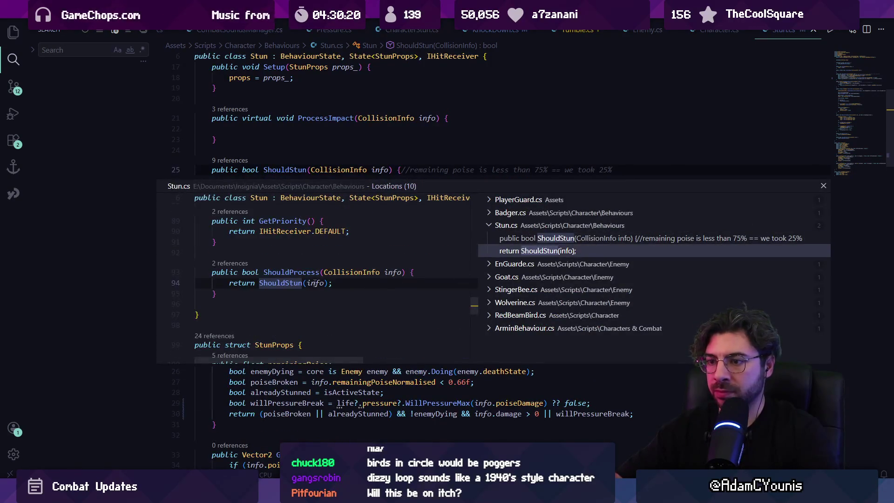
double_click(316, 283)
ctrl+click(279, 264)
click(303, 235)
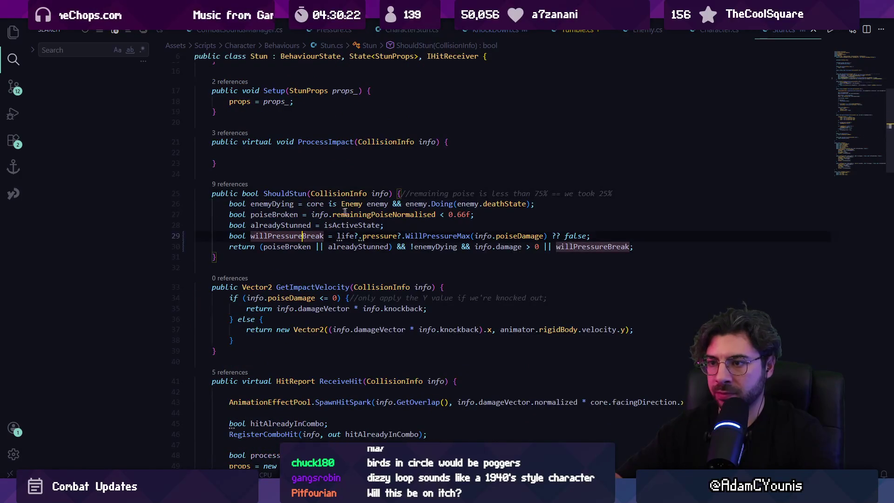
click(448, 193)
Step: Find ReceiveHit, list its references, and follow it to Stun.cs's empty ProcessImpact method
key(ctrl+f)
text(receivehit)
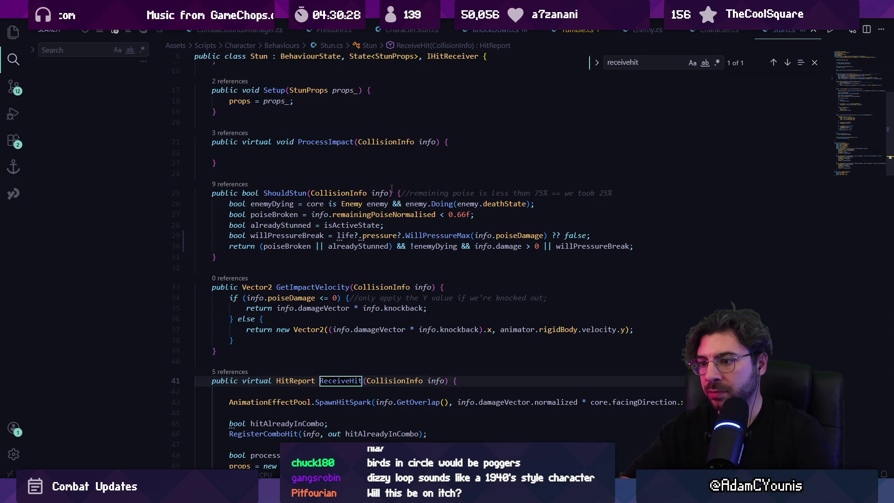
key(Escape)
scroll(292, 250, down, 3)
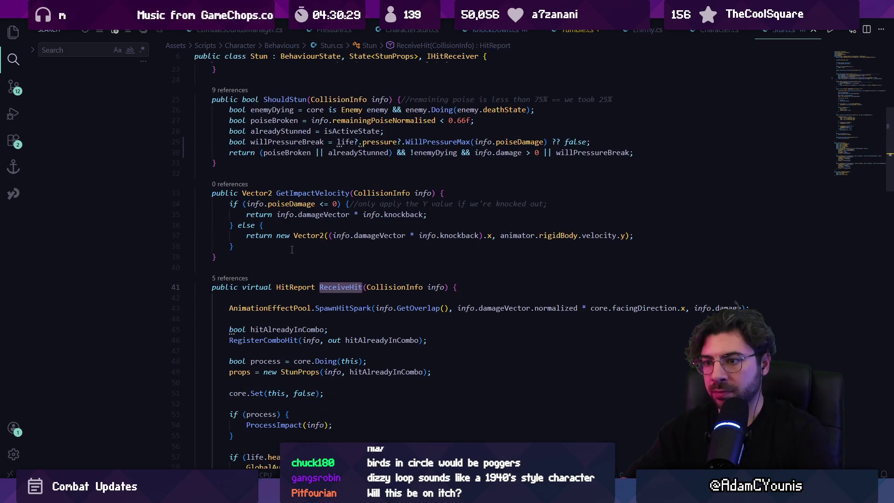
click(244, 280)
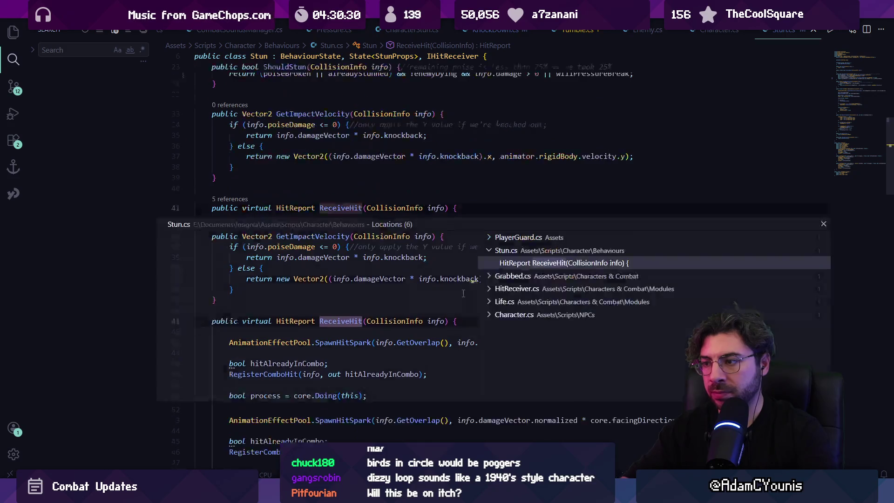
click(521, 315)
double_click(517, 263)
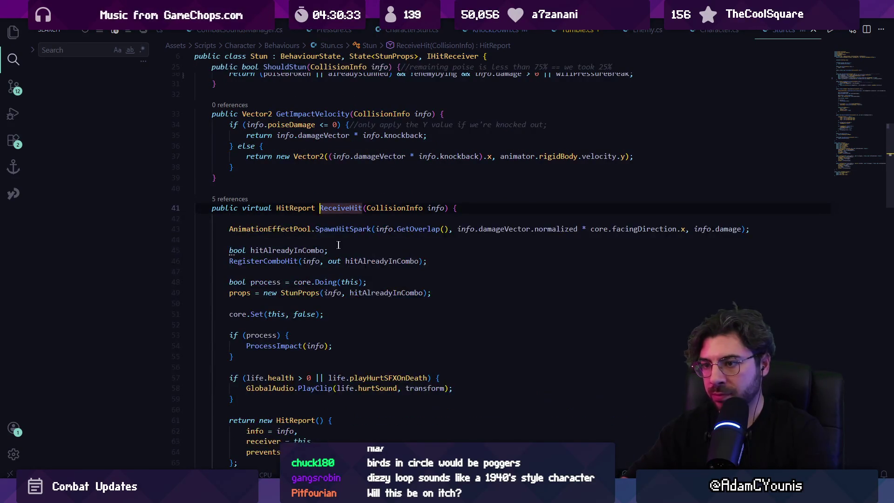
ctrl+click(268, 275)
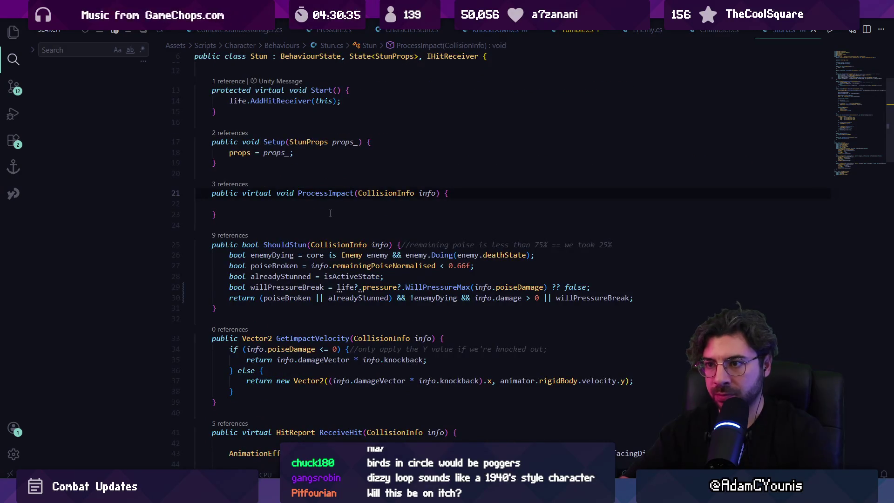
key(ctrl+p)
Step: Open CharacterStun.cs and jump to its ProcessImpact override at line 76
text(charastun)
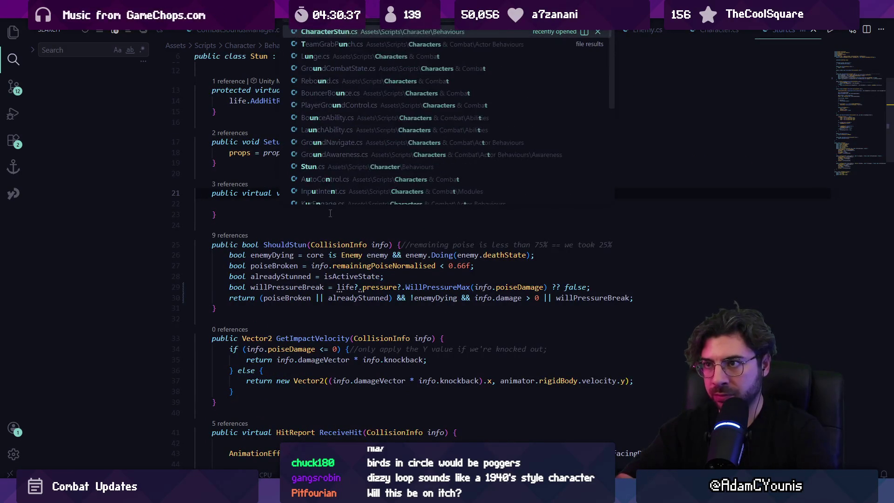
key(Return)
key(ctrl+f)
text(proce)
text(pact)
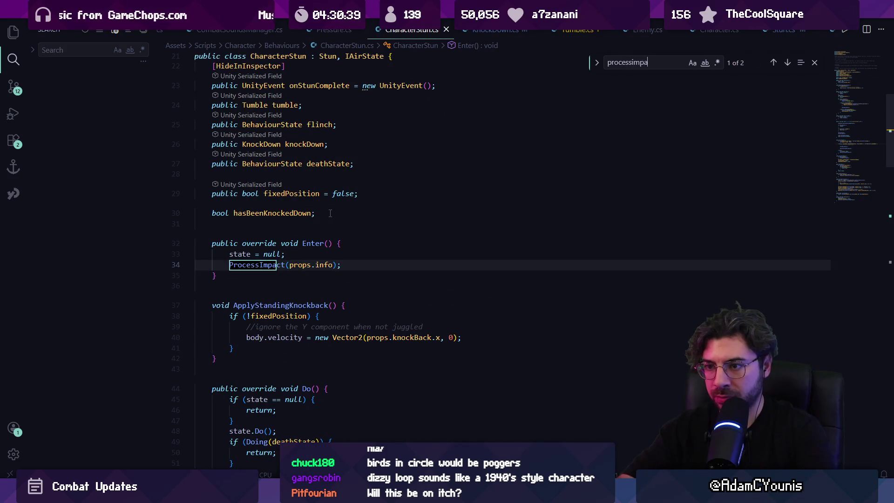
key(Return)
scroll(323, 230, down, 2)
Step: Insert a life.pressure WillPressureMax check in ProcessImpact, dropping the apply line and else branch
click(357, 229)
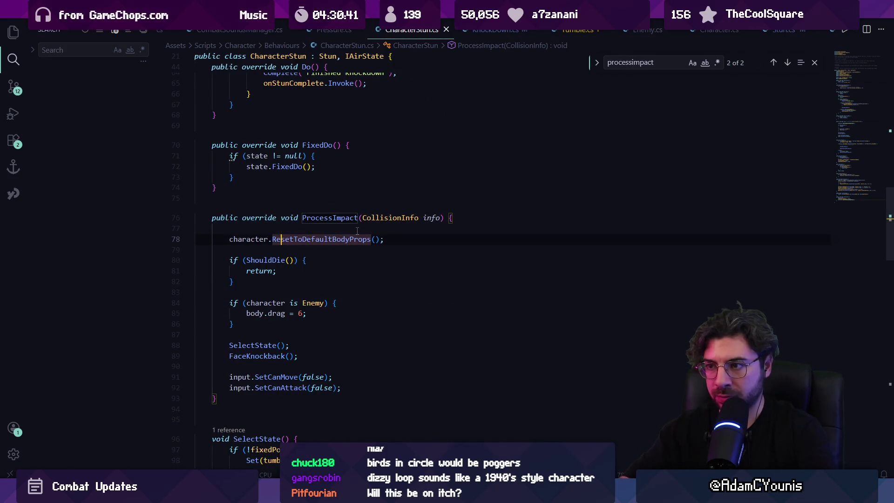
key(Return)
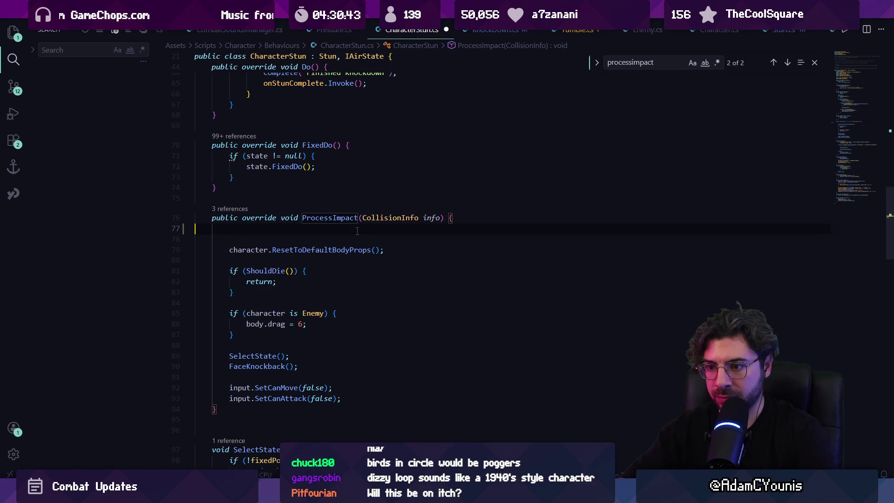
text(if (()
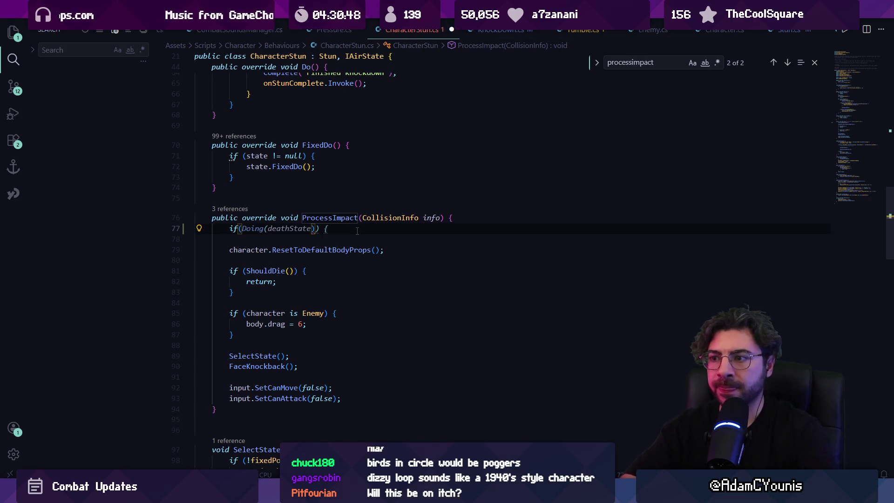
text(life.pressu)
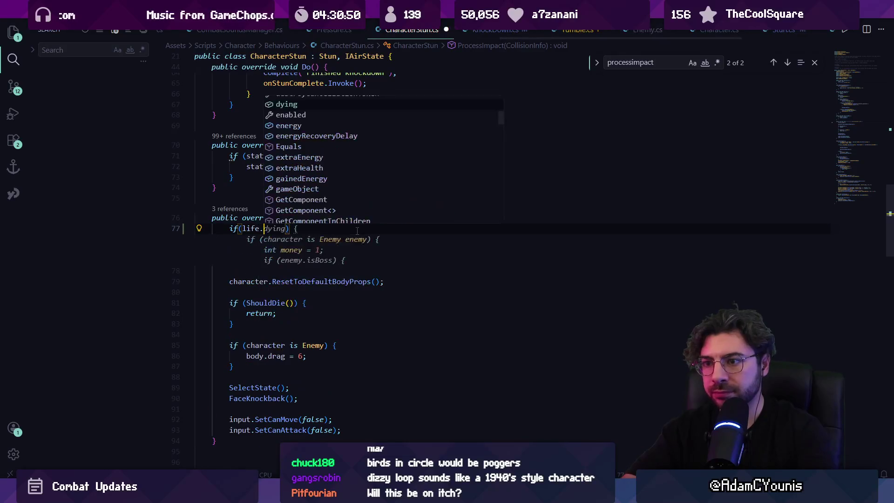
text(re.)
key(BackSpace)
text(?)
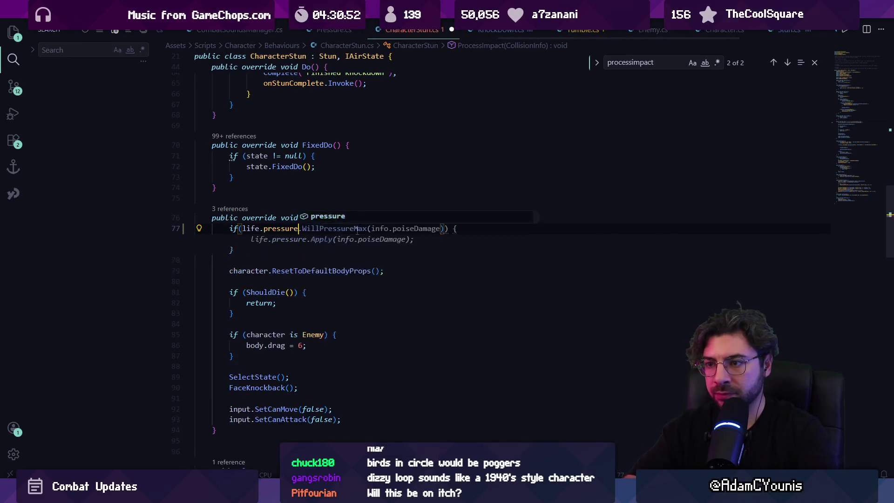
text(.)
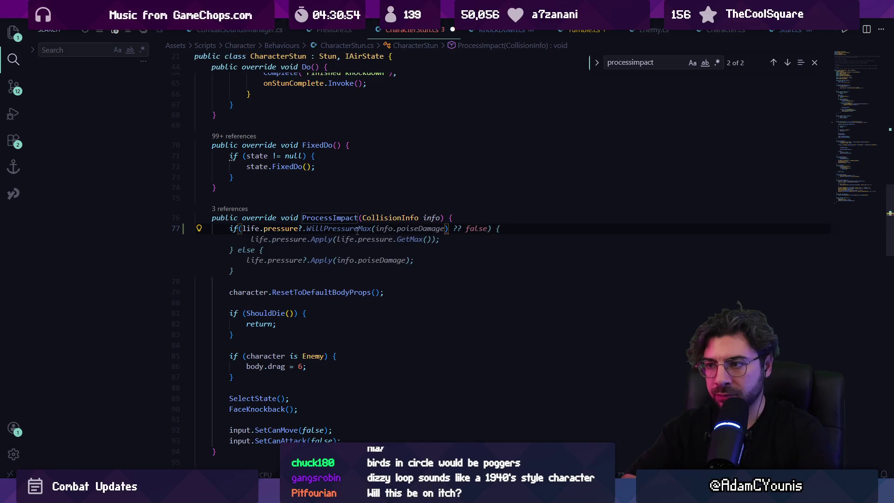
key(Tab)
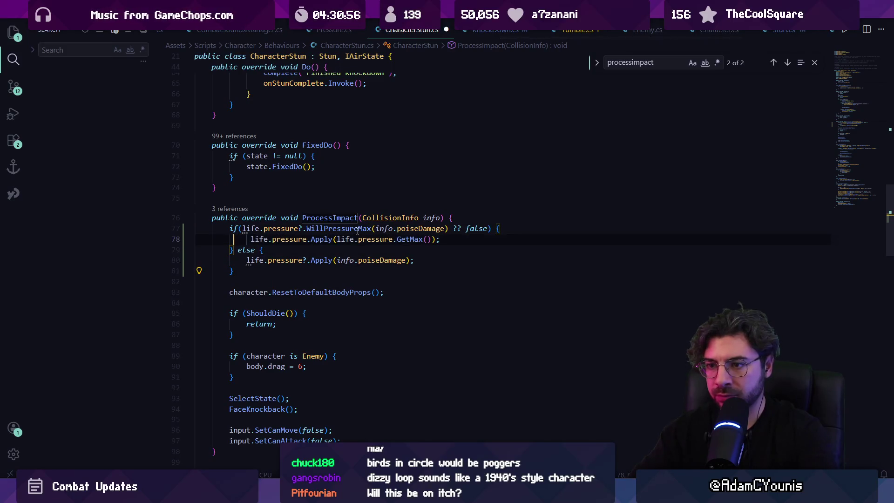
key(ctrl+shift+k)
key(shift+Down)
key(shift+Down)
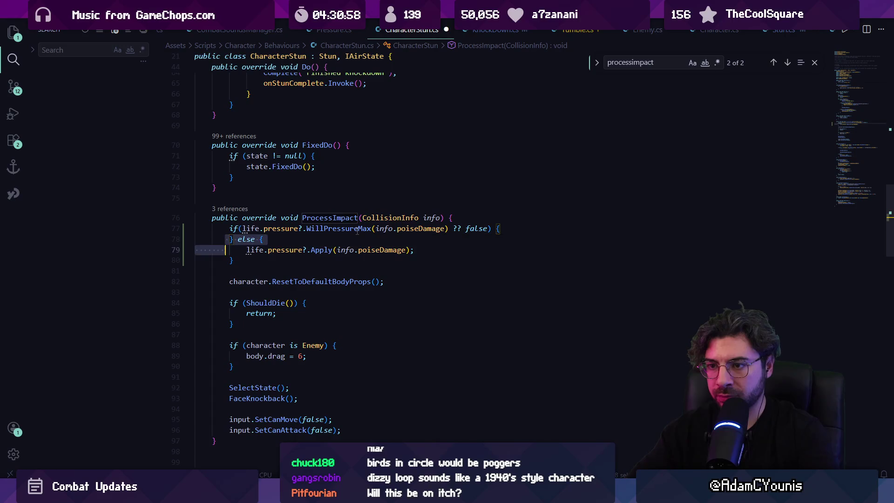
key(Return)
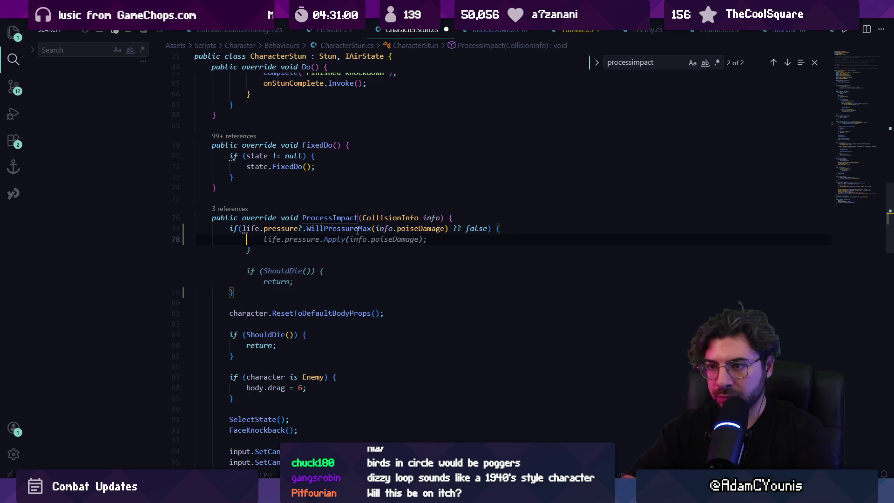
Step: Set info.poiseDamage to 1000 inside the check and save CharacterStun.cs
text(info.)
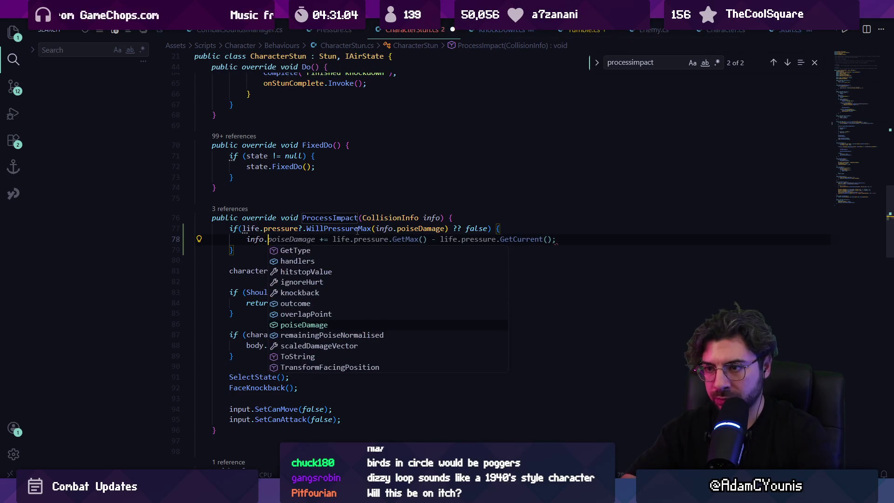
text(poiseDamage)
text( ==)
text(1000;)
key(ctrl+s)
text(;)
key(ctrl+s)
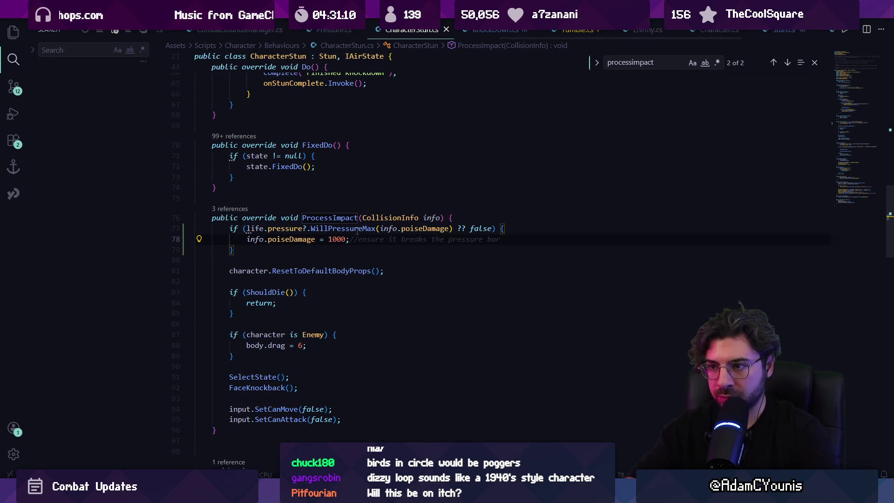
Step: Inspect the poiseDamage definition, the ResetToDefaultBodyProps call, and SelectState's tumble check
ctrl+click(302, 239)
key(alt+Left)
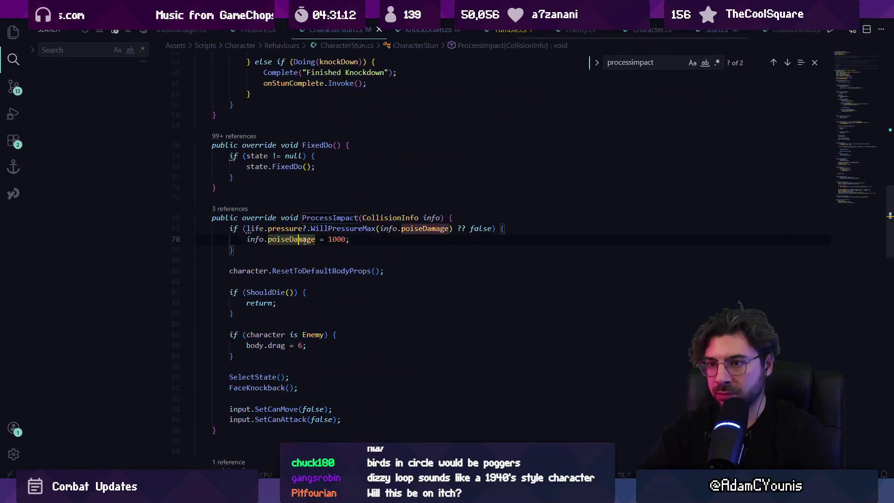
click(294, 271)
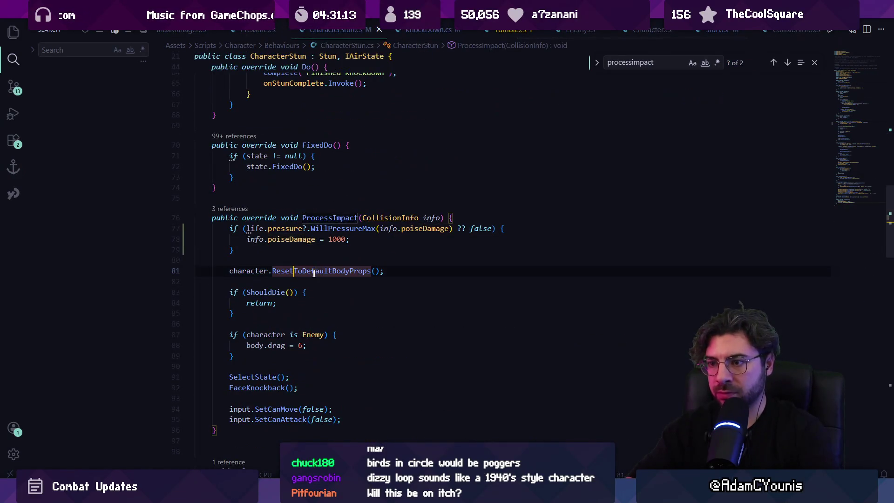
ctrl+click(259, 377)
click(343, 204)
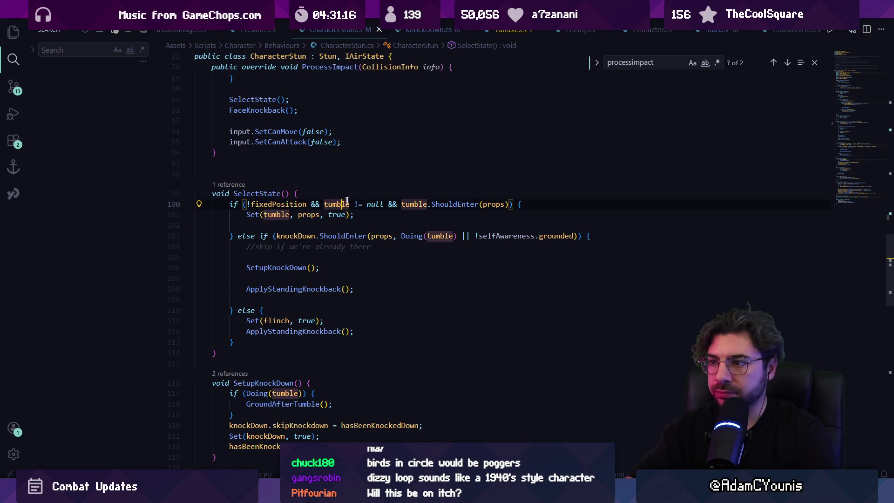
Step: Inspect Tumble's ShouldEnter logic and its remainingPoise condition, then return to the stun script
ctrl+click(454, 204)
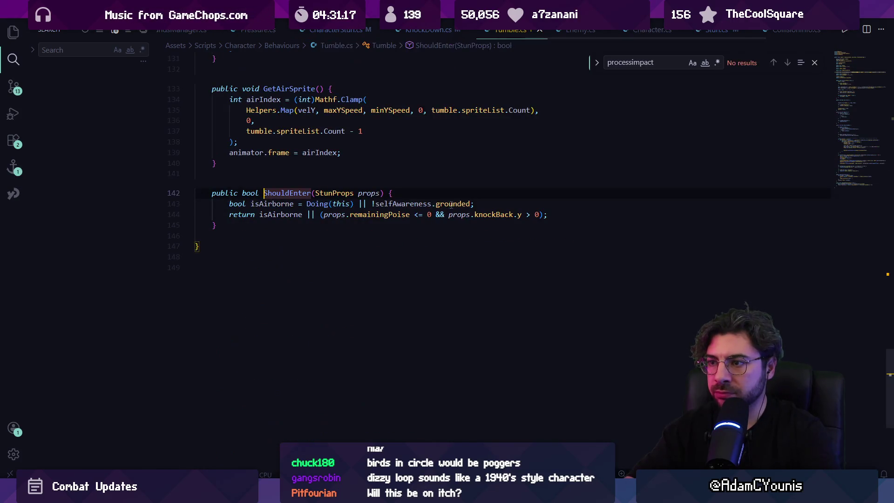
click(364, 204)
click(386, 215)
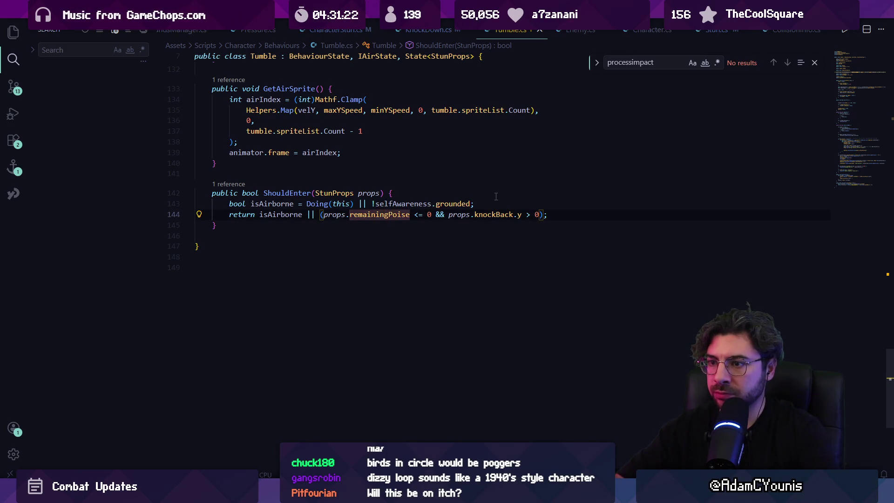
key(alt+Left)
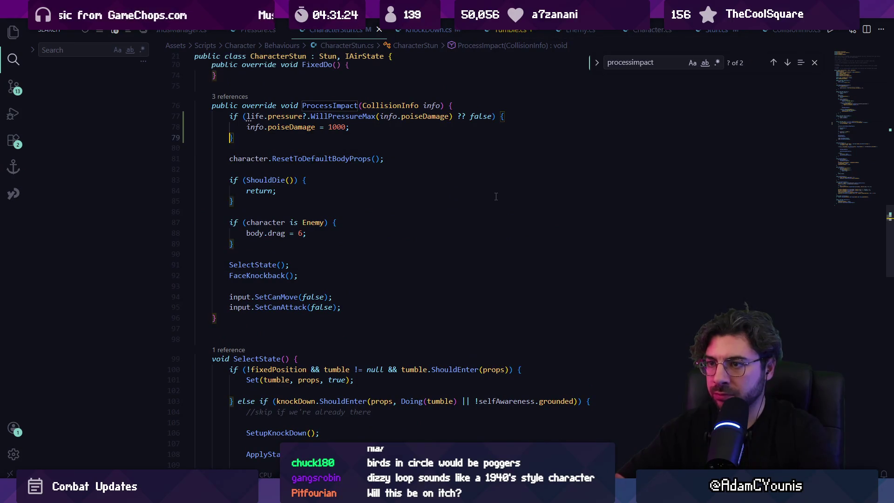
Step: Rewrite the poiseDamage line as info.remainingPoise = 0 and check its CS1061 error
key(Up)
key(End)
key(Left)
key(ctrl+shift+Left)
key(ctrl+shift+Left)
key(ctrl+shift+Left)
text(remainin)
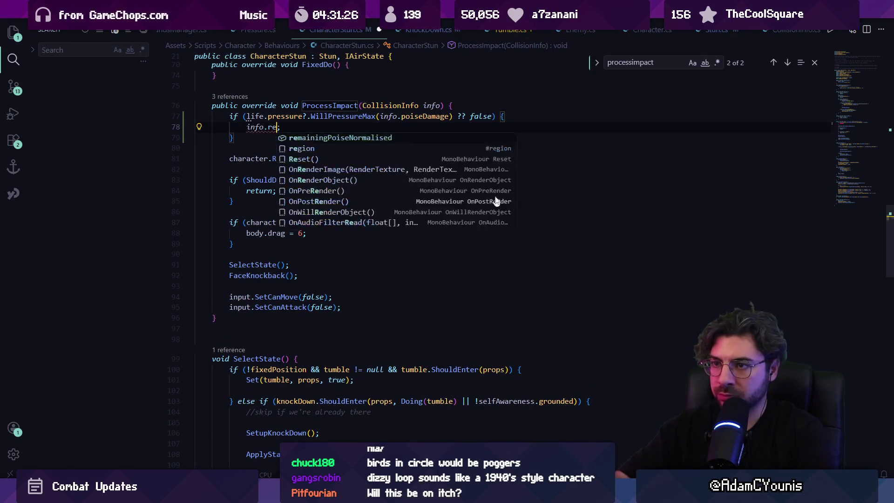
text(gPoise =-)
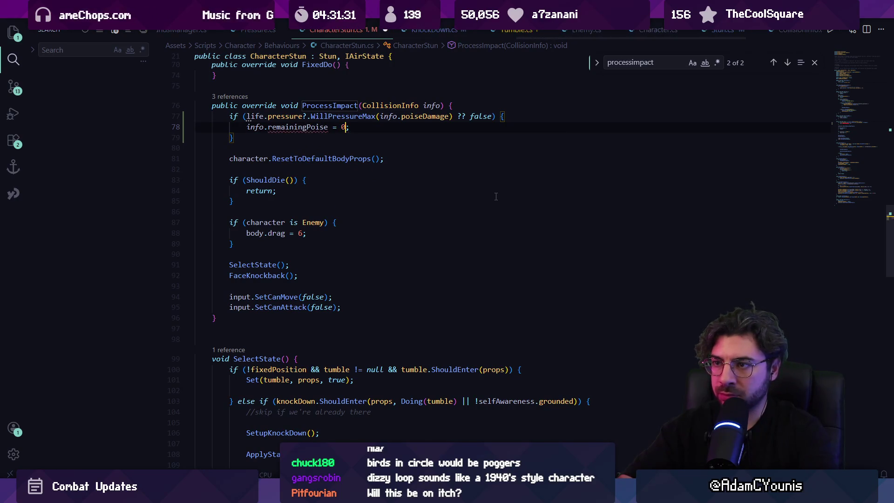
key(BackSpace)
key(Escape)
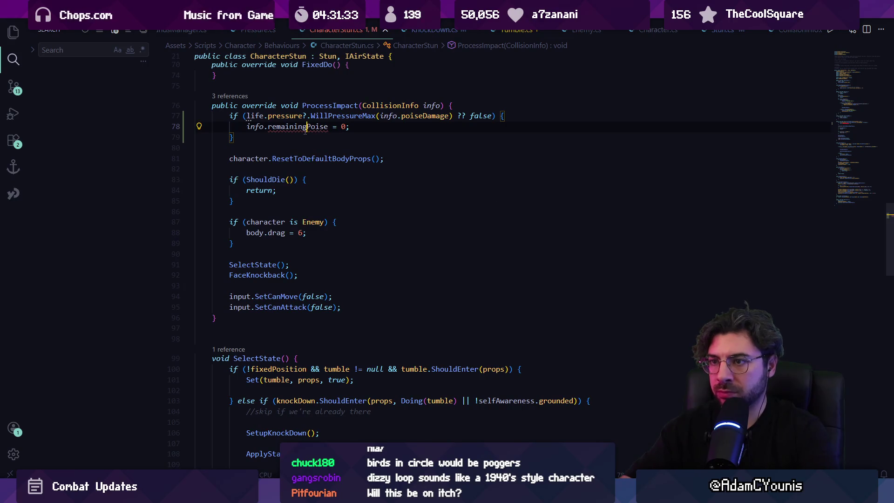
click(307, 131)
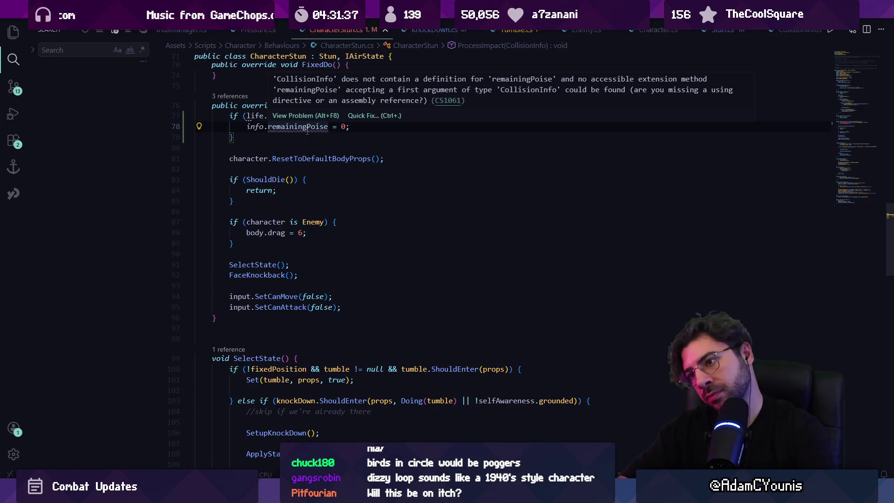
key(Escape)
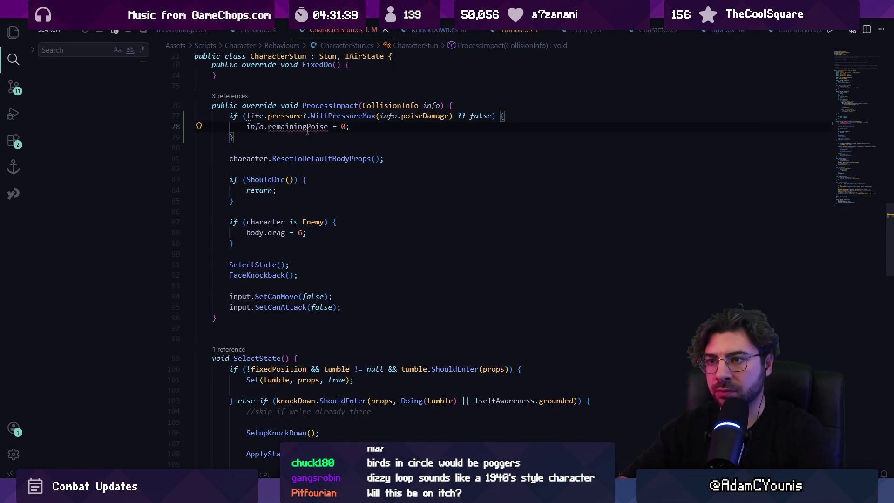
key(ctrl+p)
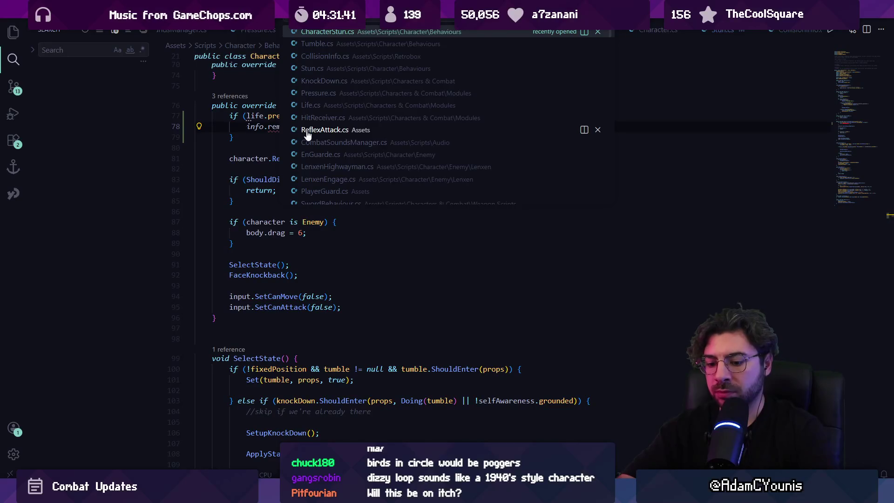
Step: Open CollisionInfo.cs and search it for remainingPoise
text(collisioninfo)
key(Return)
text(remianing)
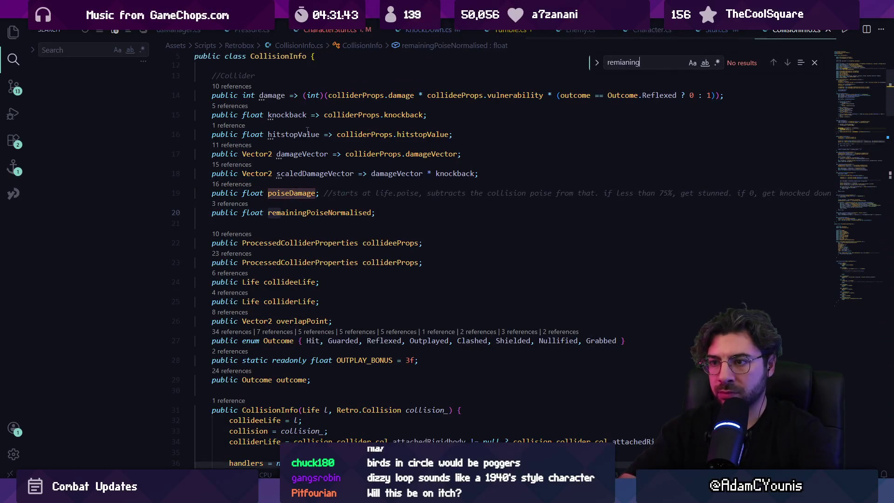
text(mainingpoise =)
key(BackSpace)
key(Return)
key(Return)
key(Return)
key(Return)
key(Return)
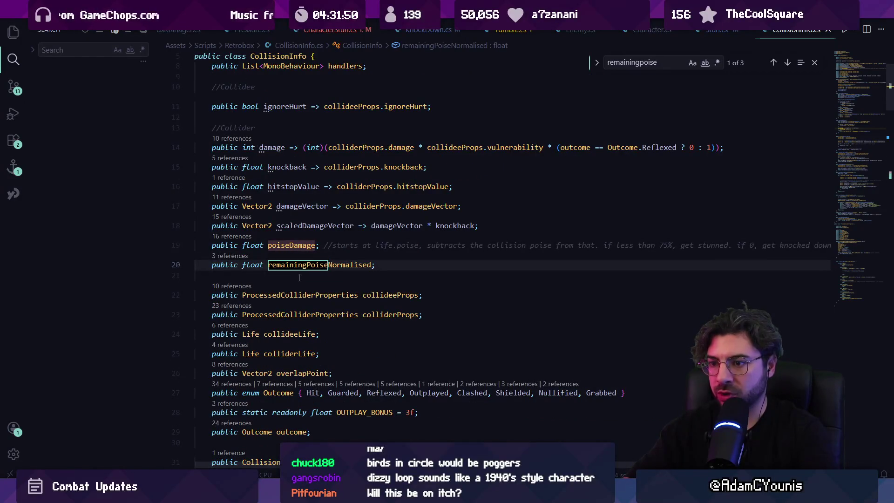
Step: Search the project for remainingpoise, inspect StunProps' field in Stun.cs, and return to ProcessImpact
key(ctrl+shift+f)
text(remainingpoise)
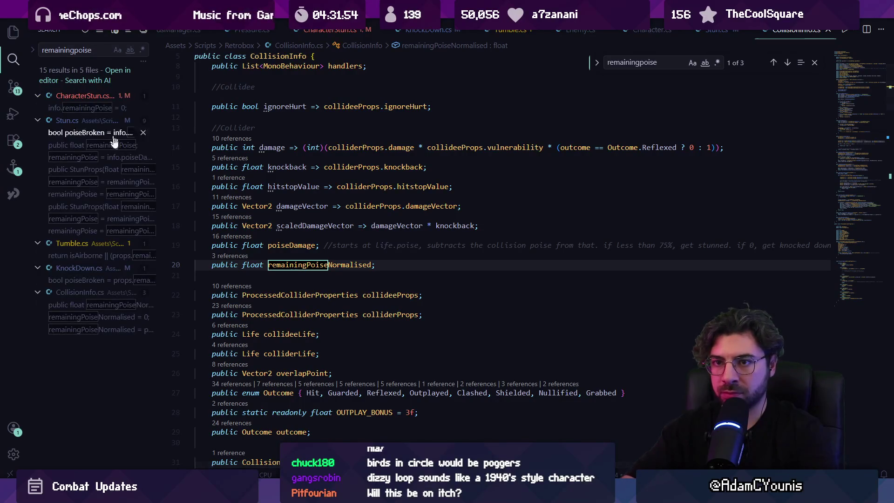
click(103, 158)
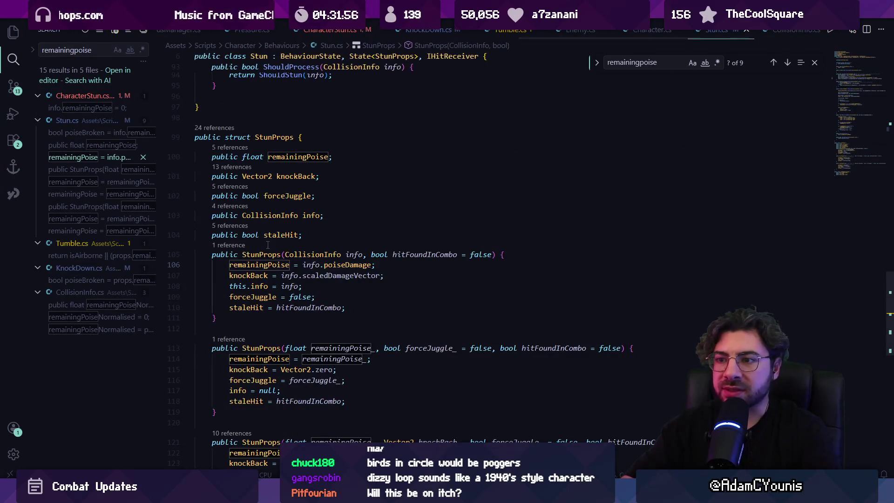
click(278, 156)
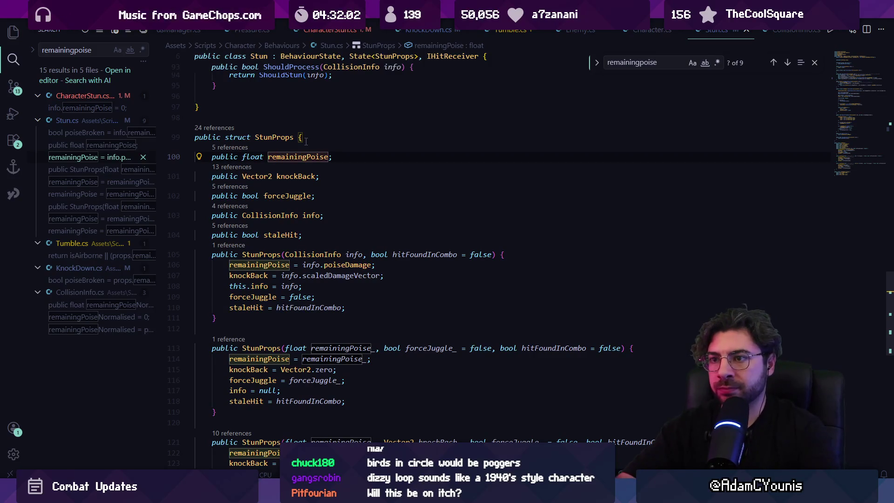
key(Escape)
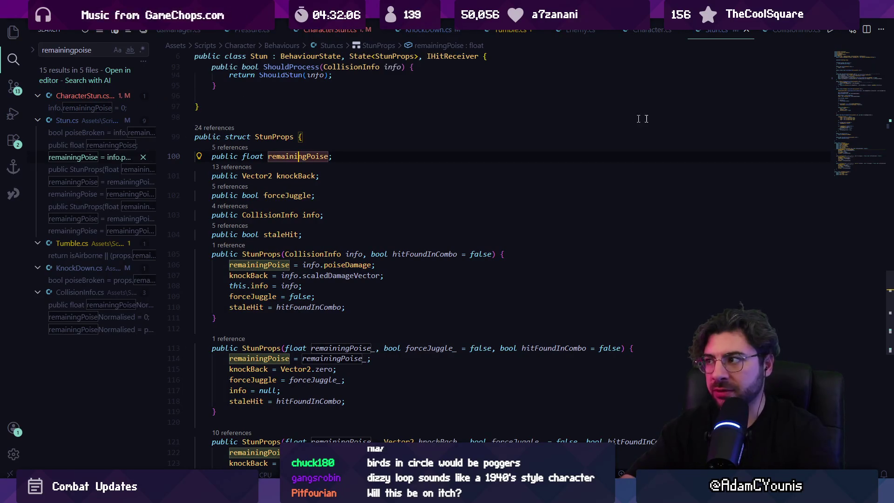
key(alt+Left)
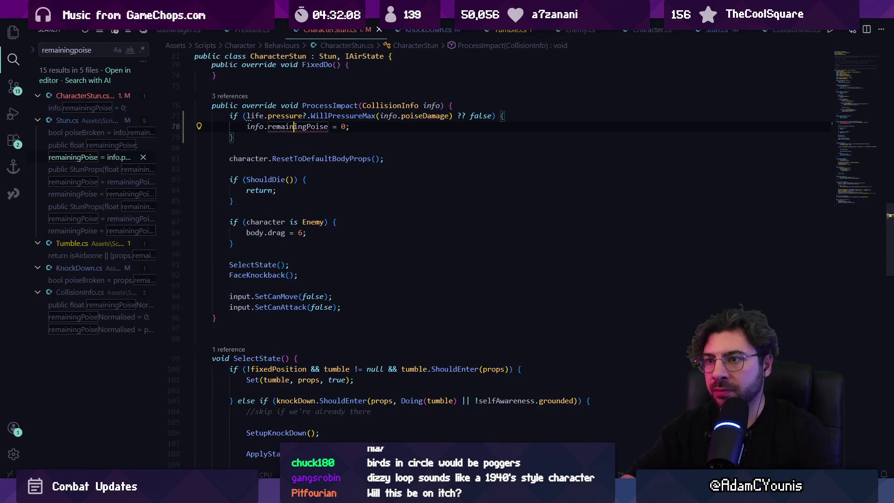
Step: Rewrite line 78 as props.remainingPoise = 0;, save CharacterStun.cs, and switch to Unity
scroll(302, 140, up, 3)
double_click(295, 242)
key(End)
key(shift+Home)
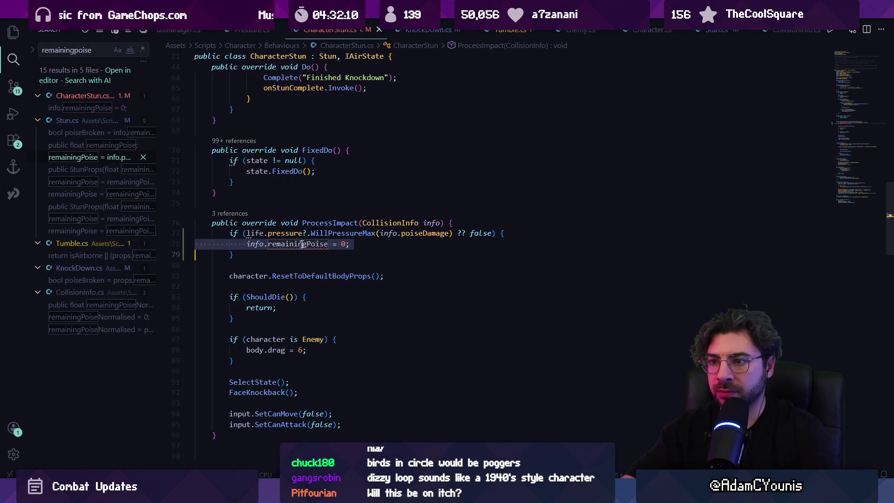
key(BackSpace)
text(remai)
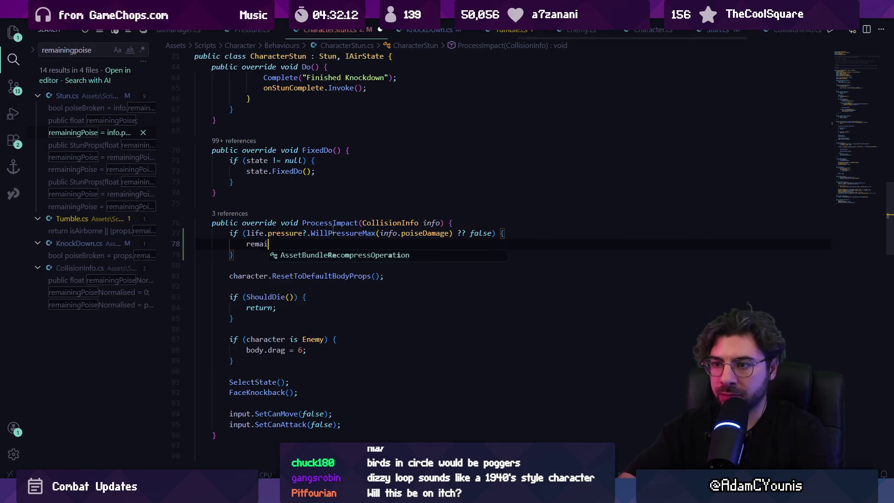
text(ningPoise = 0)
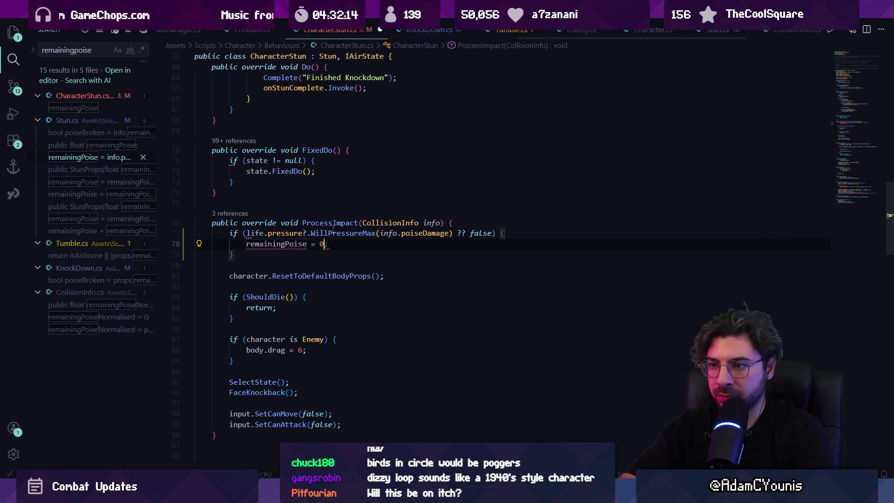
key(shift+Home)
text(prop)
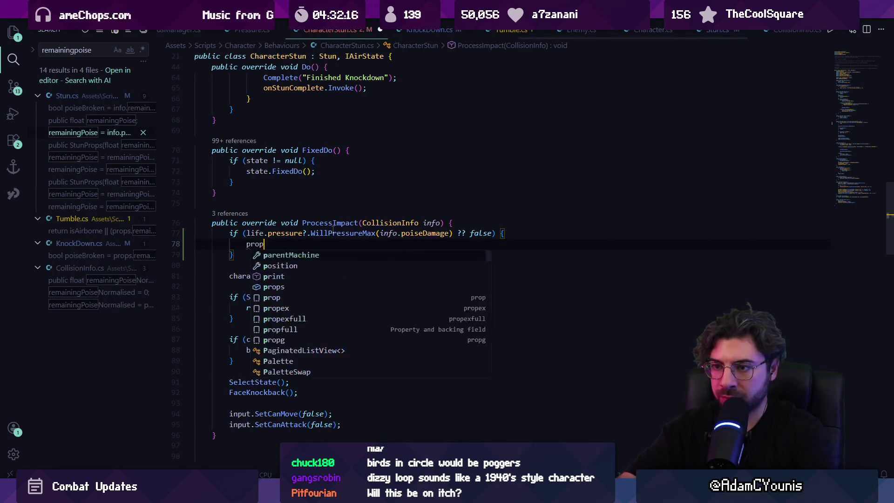
text(s.remai)
key(Tab)
text(=-0;)
key(ctrl+s)
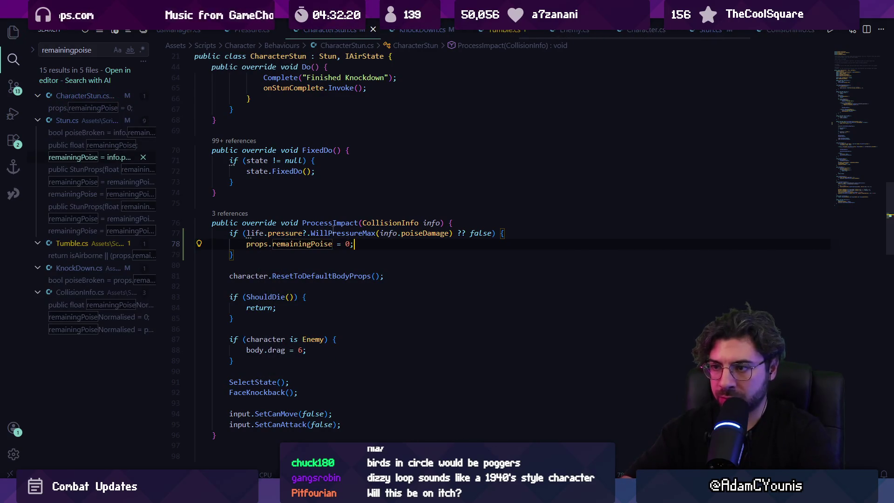
key(alt+Tab)
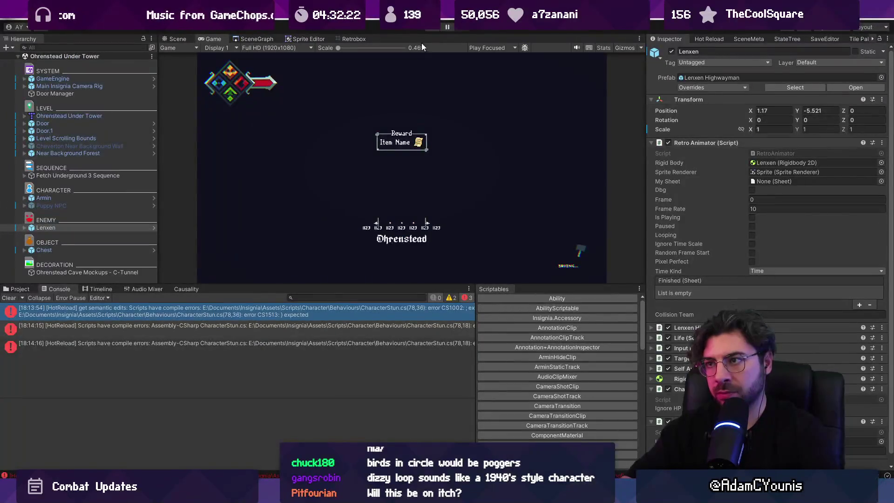
Step: Enter Play mode, slash through the first enemies, and engage the next one
click(434, 29)
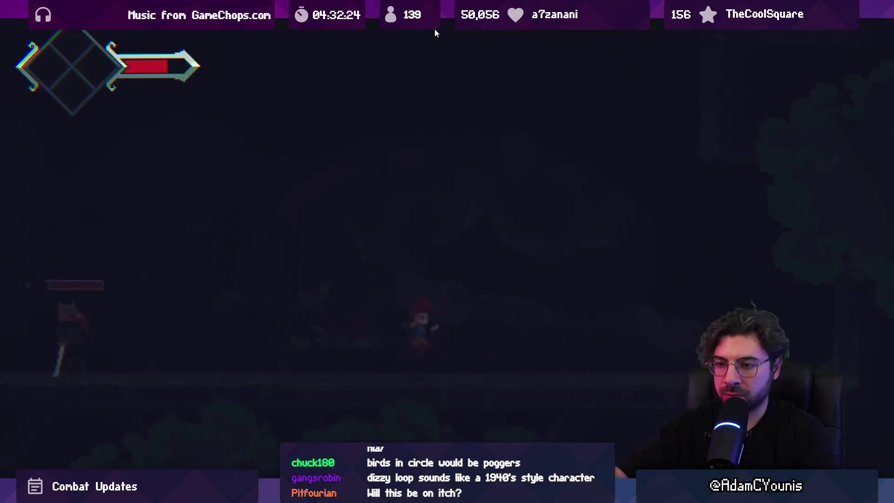
key(Left)
key(x)
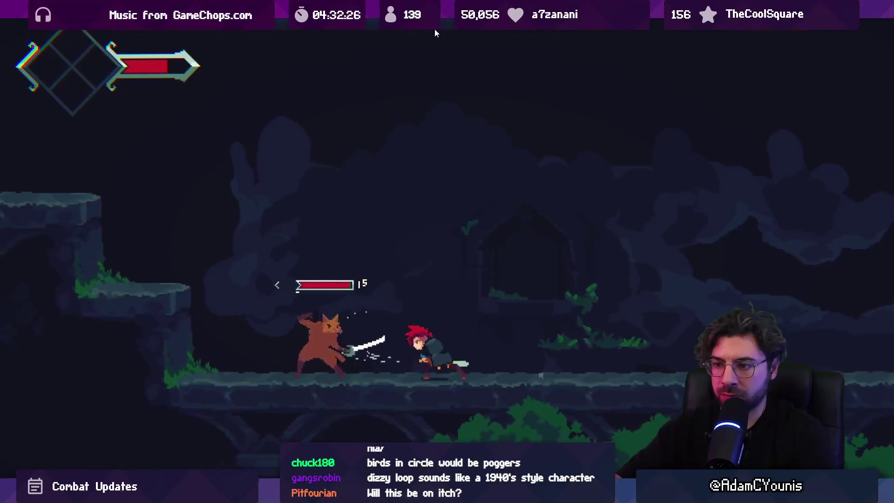
key(x)
key(Right)
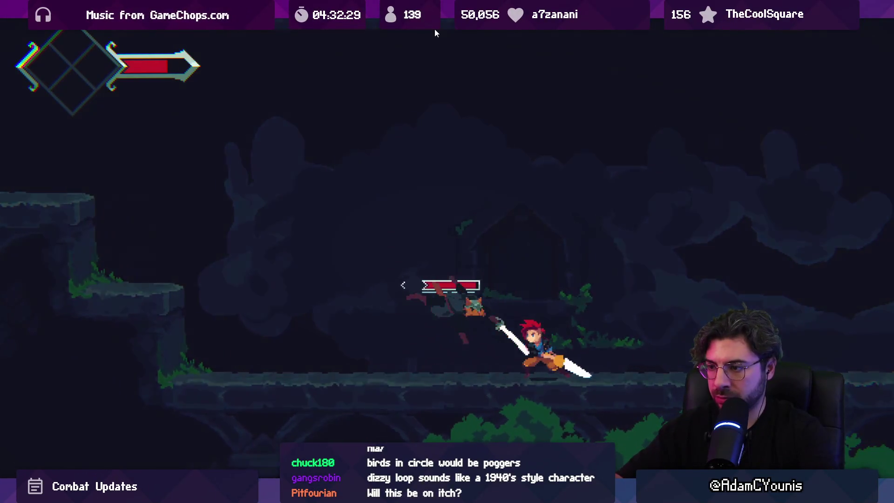
key(x)
key(x)
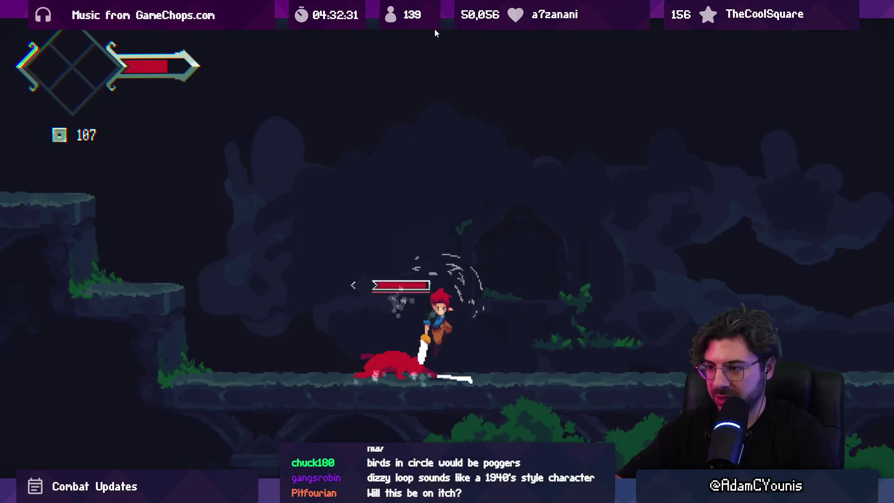
key(Left)
key(x)
key(Left)
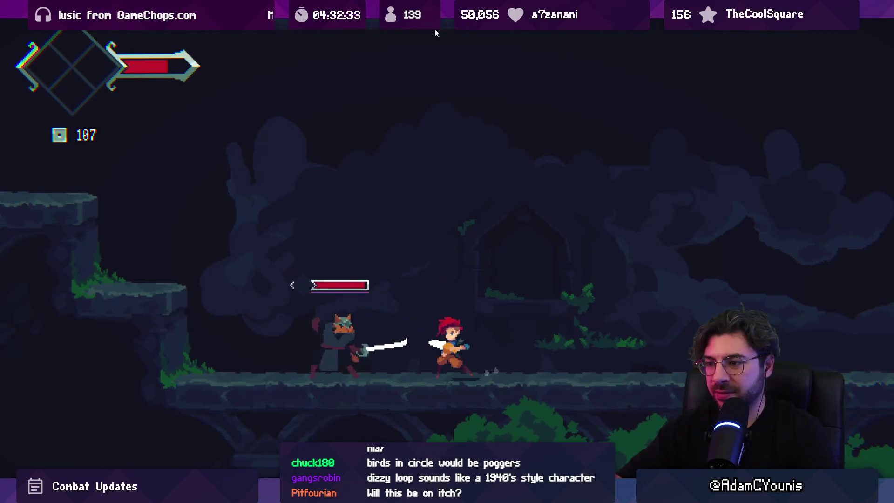
key(x)
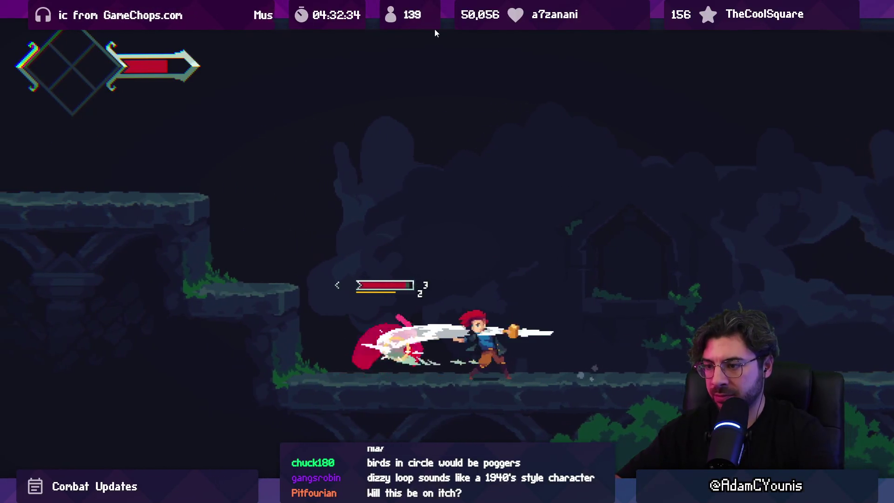
key(Left)
key(x)
key(x)
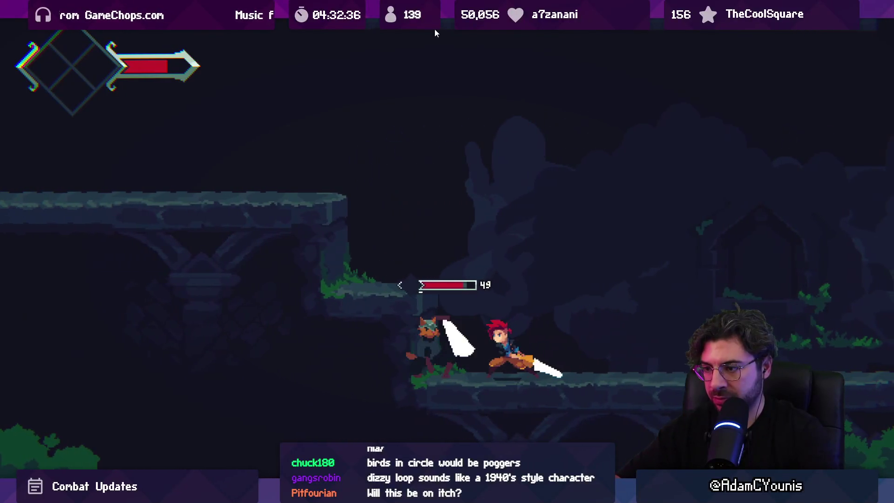
key(x)
key(x)
key(x)
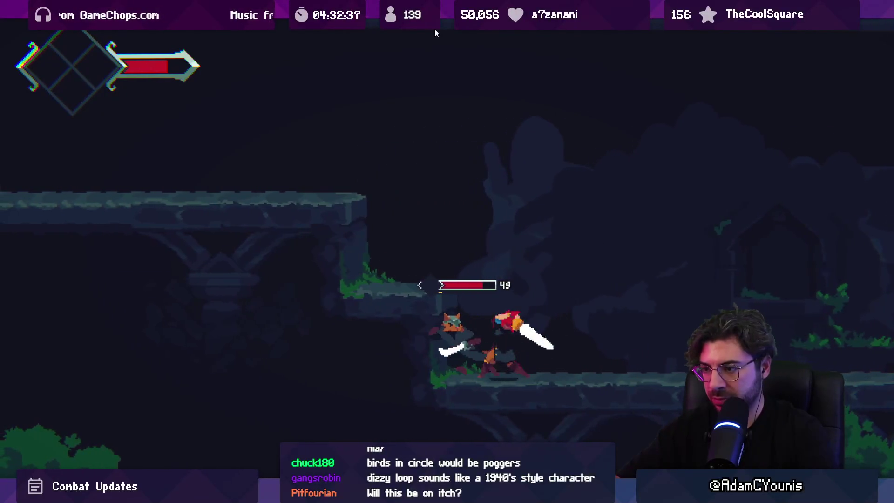
key(x)
key(x)
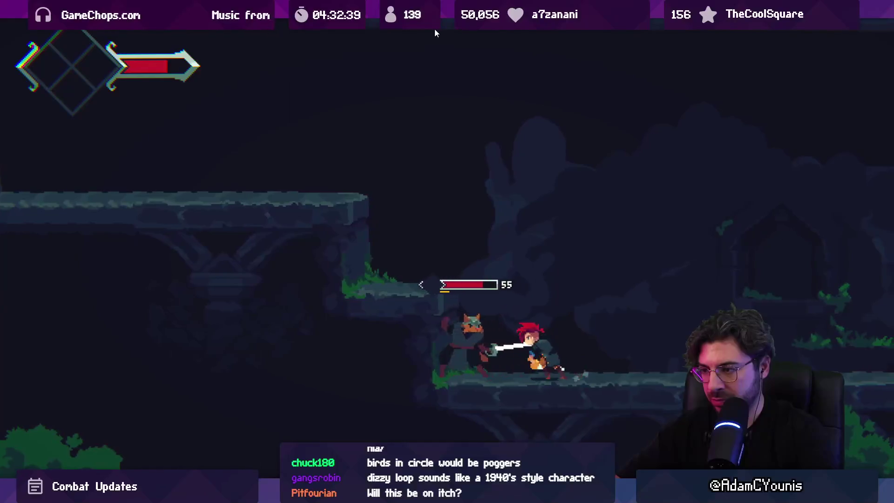
key(x)
key(x)
key(x)
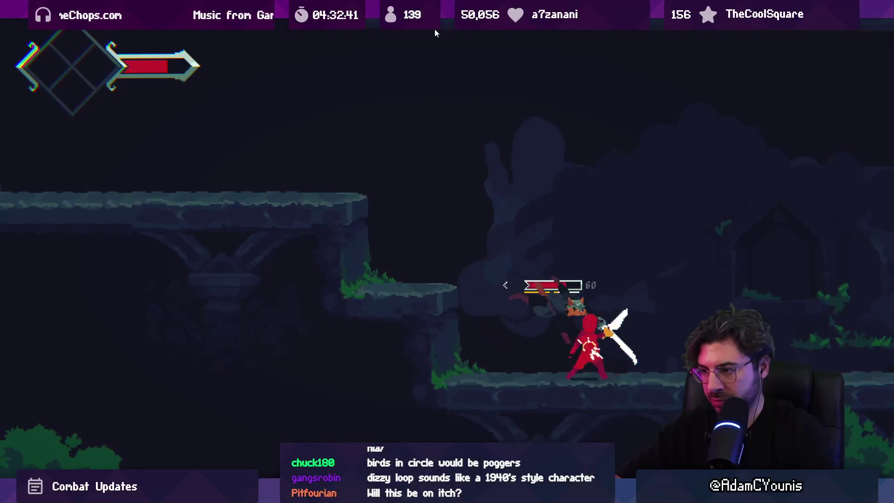
key(x)
key(x)
key(x)
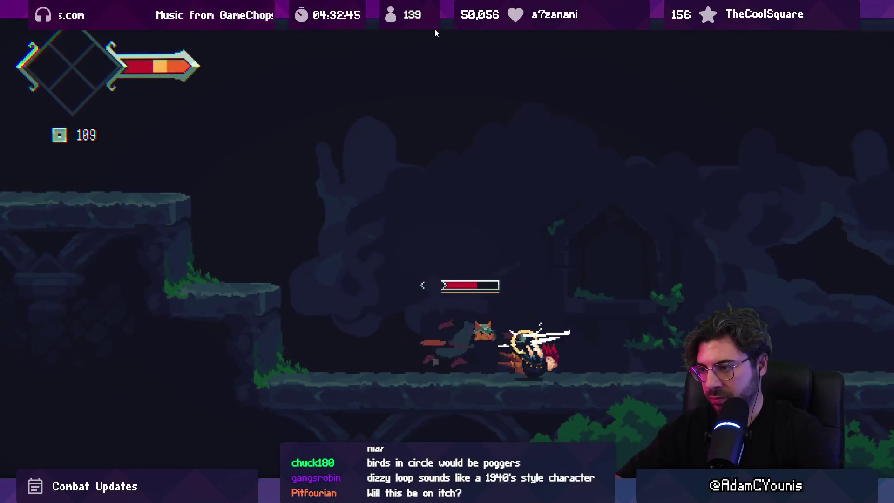
Step: Keep fighting the enemy through knockdowns with rushes, jump slashes, and rolls
key(Left)
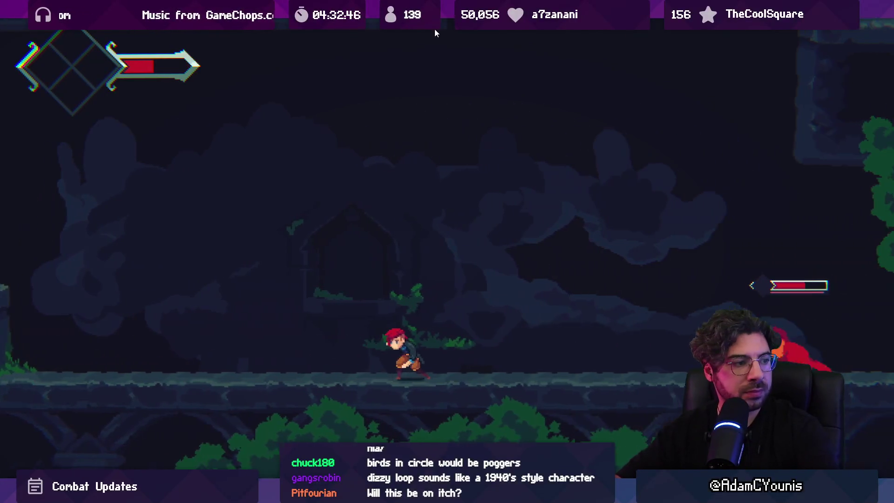
key(Right)
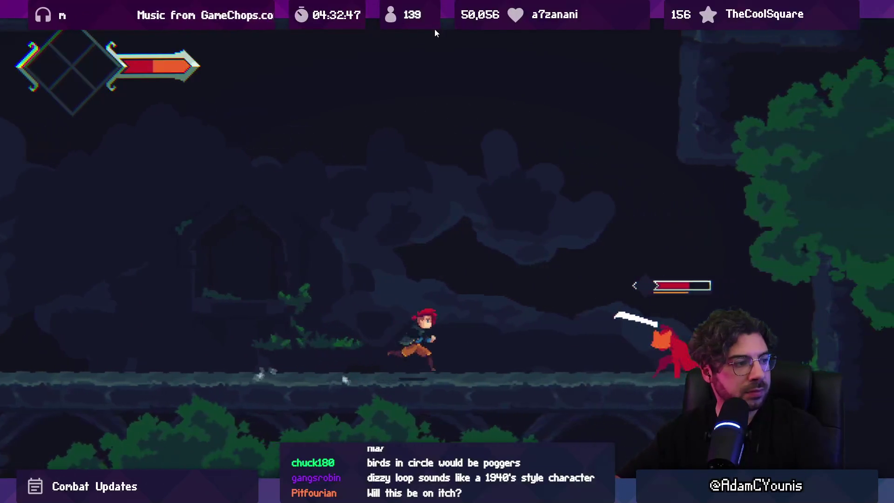
key(x)
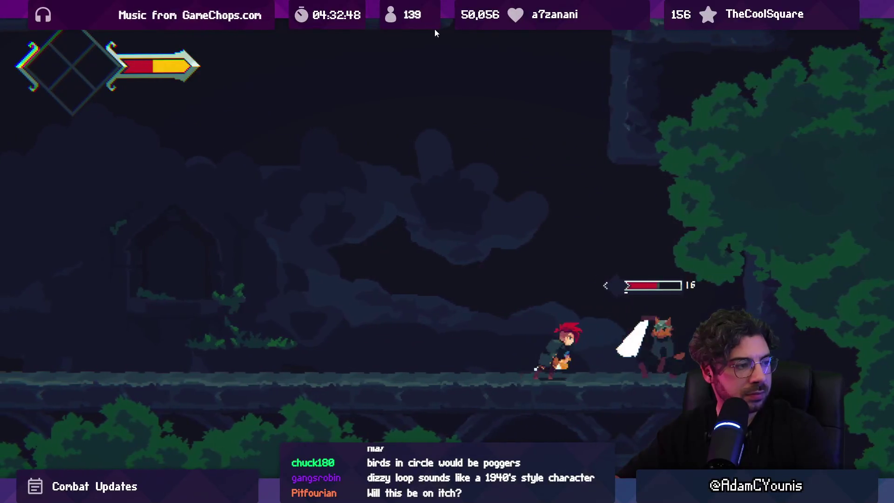
key(x)
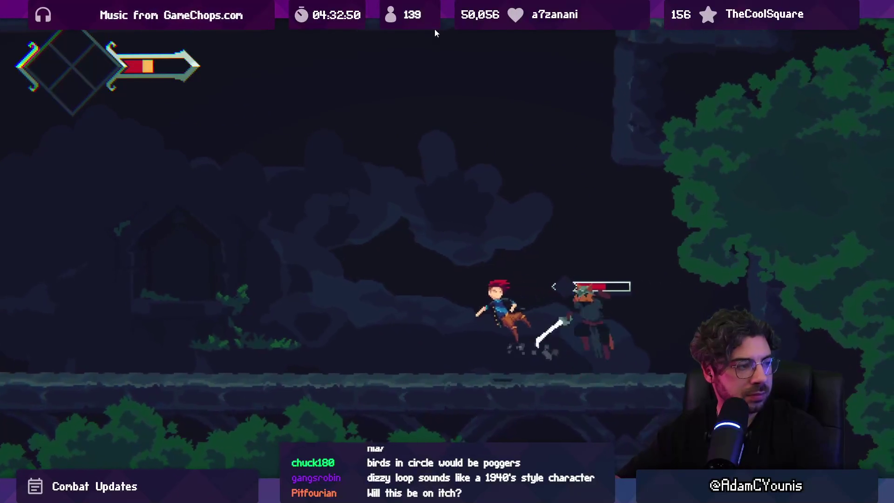
key(Right)
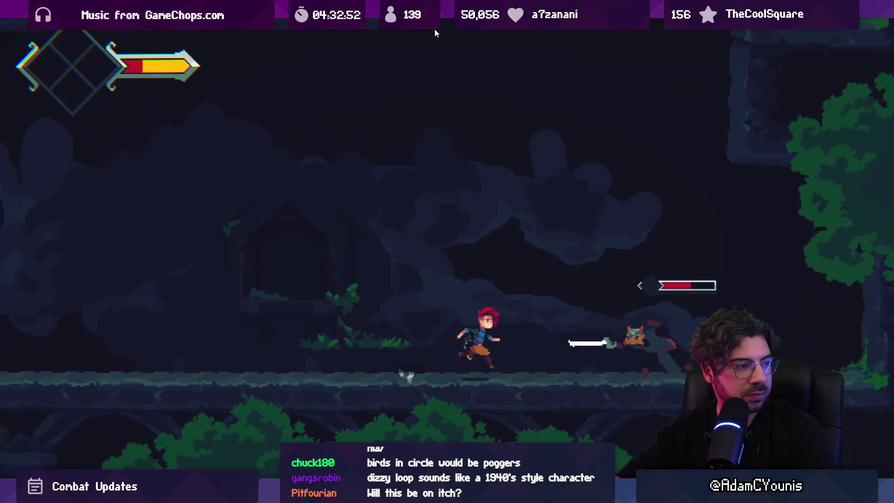
key(x)
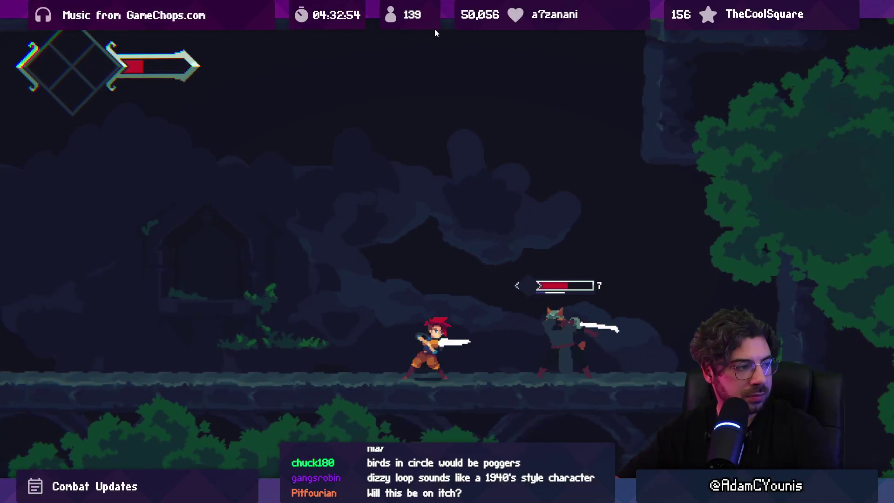
key(x)
key(space)
key(x)
key(x)
key(x)
key(Right)
key(x)
key(x)
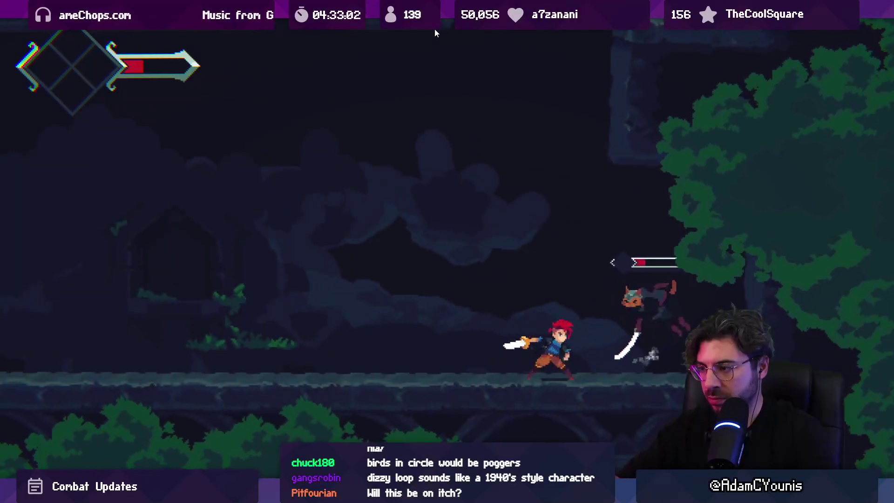
key(x)
key(x)
key(Right)
key(x)
key(x)
key(x)
key(Right)
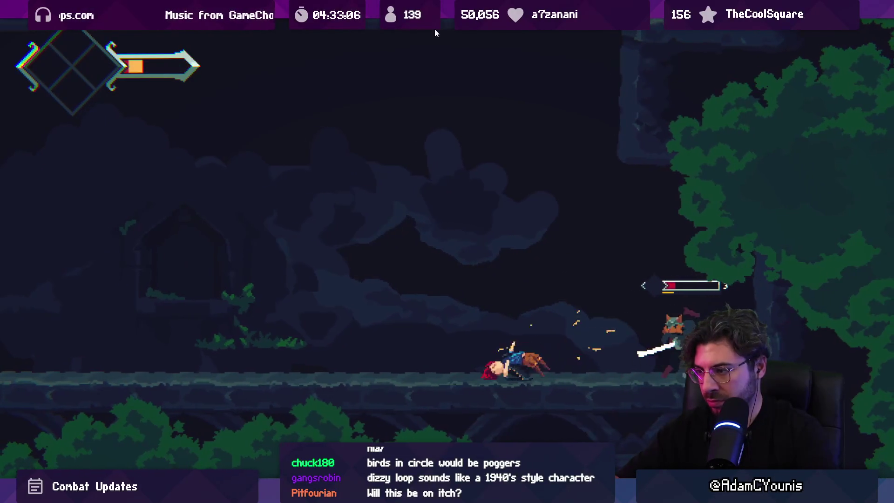
key(Right)
key(x)
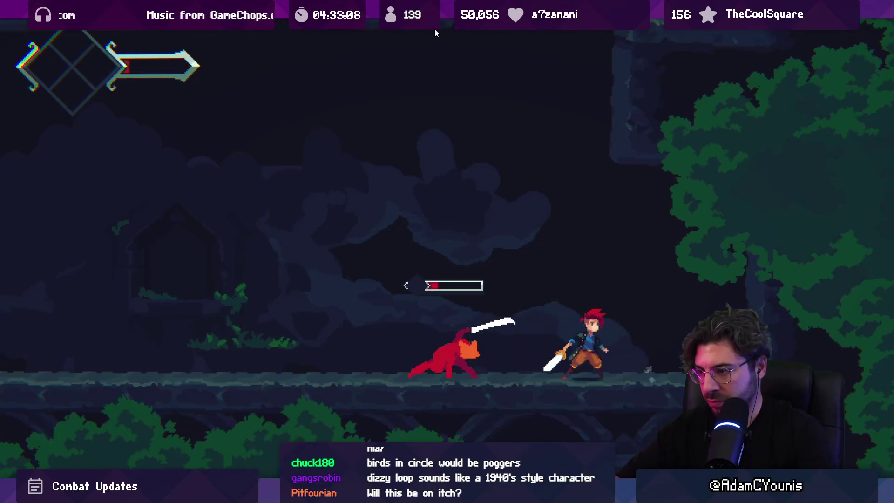
key(Left)
key(x)
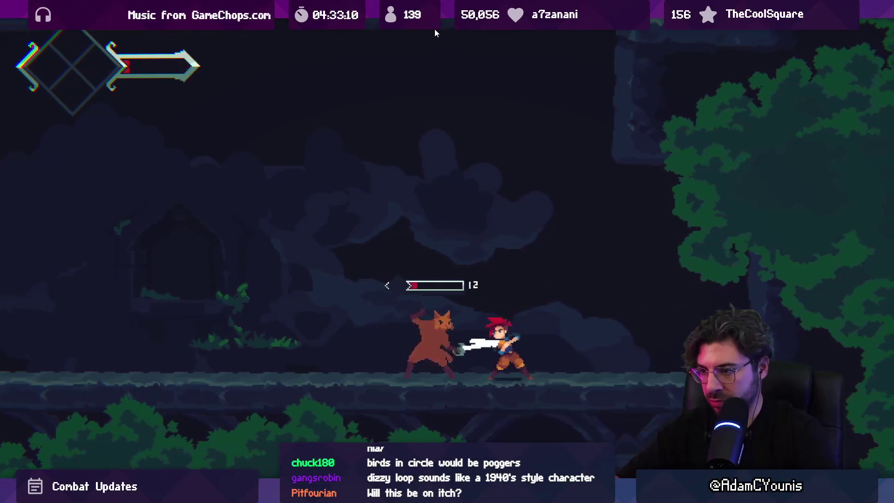
key(x)
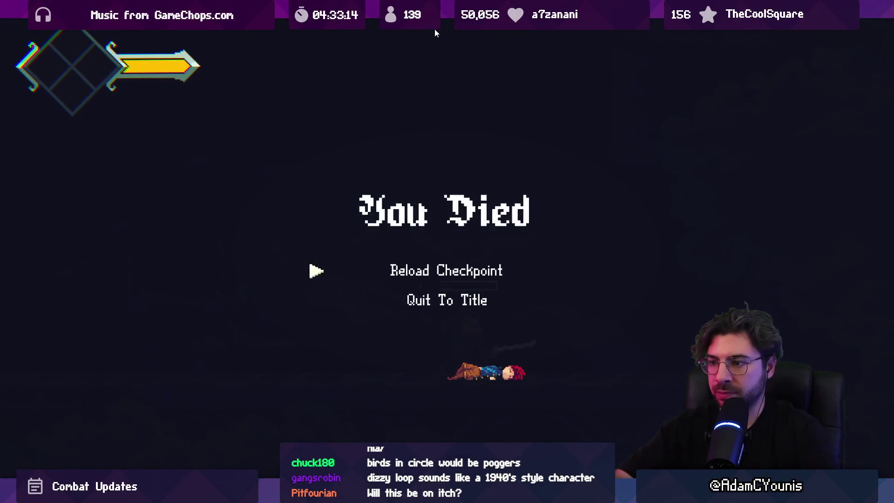
Step: After dying, reload the checkpoint, fight the cat swordsman again, then stop the game
key(x)
key(Left)
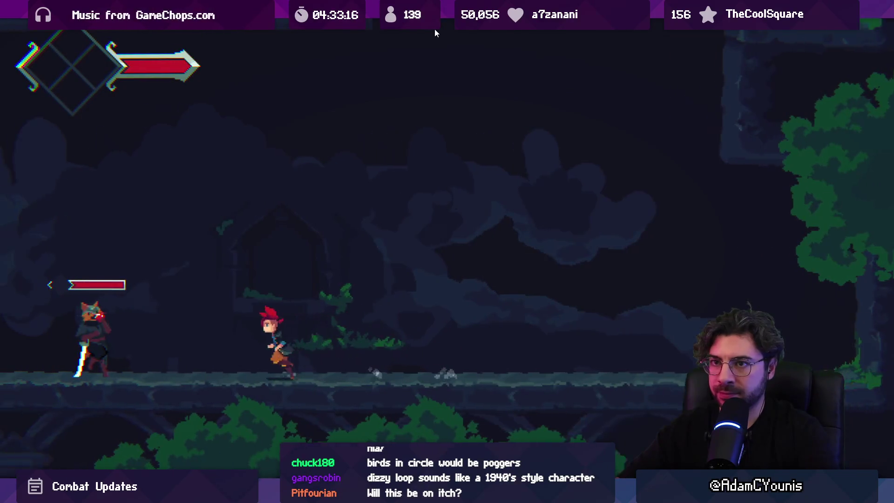
key(x)
key(x)
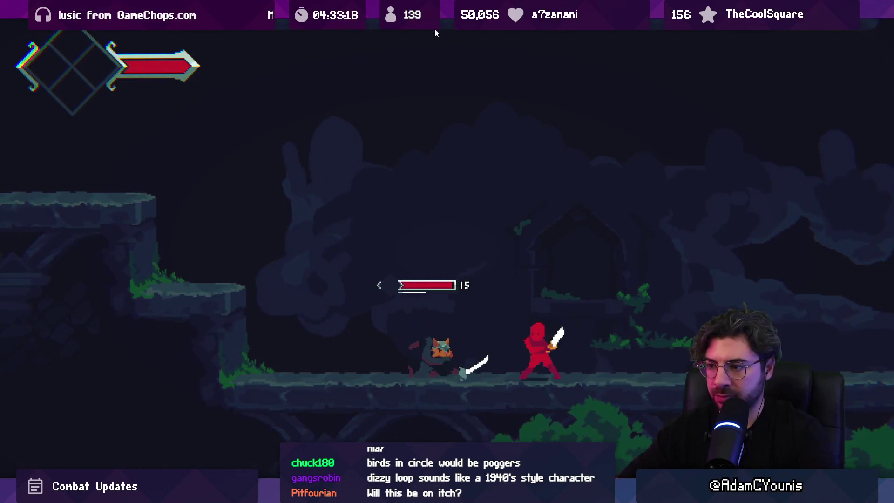
key(Right)
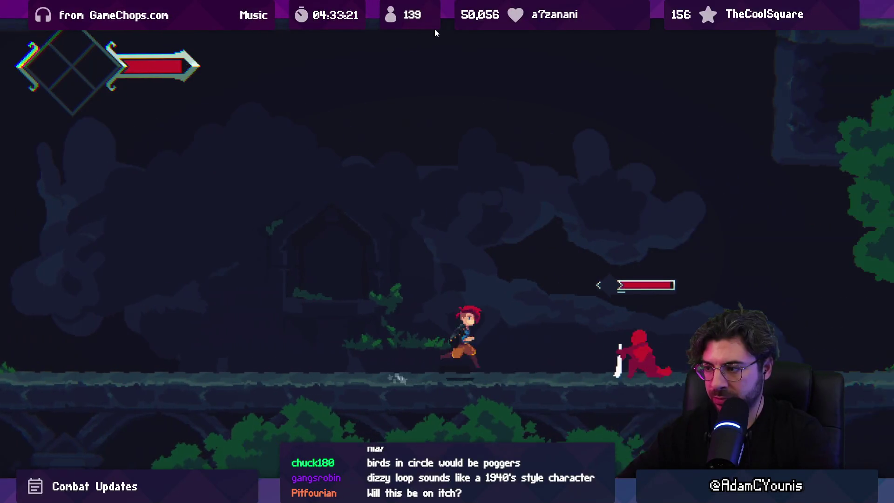
key(Right)
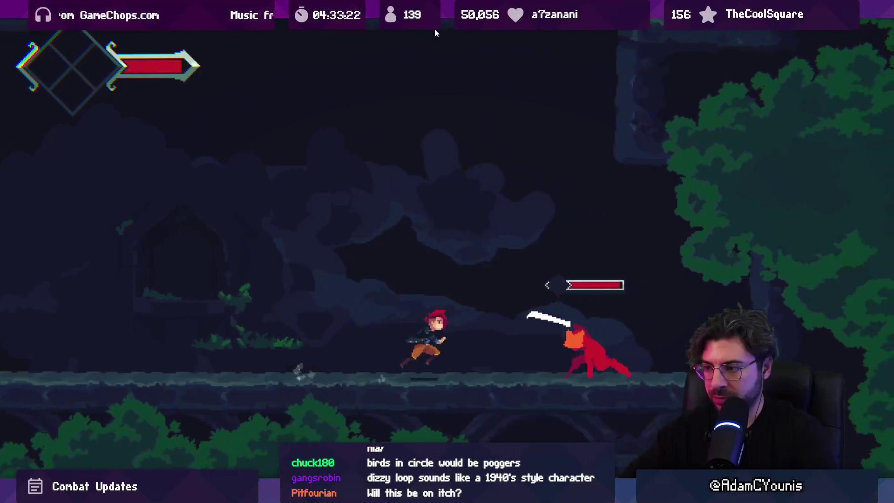
key(x)
key(x)
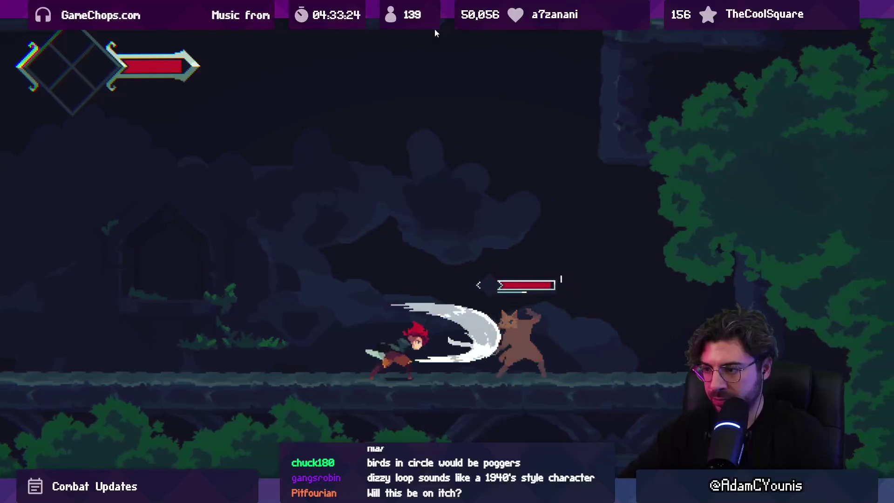
key(x)
key(x)
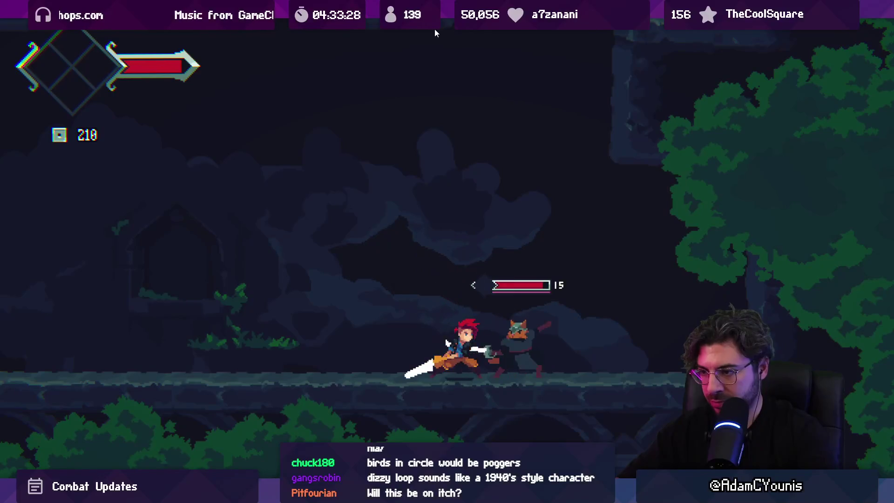
key(x)
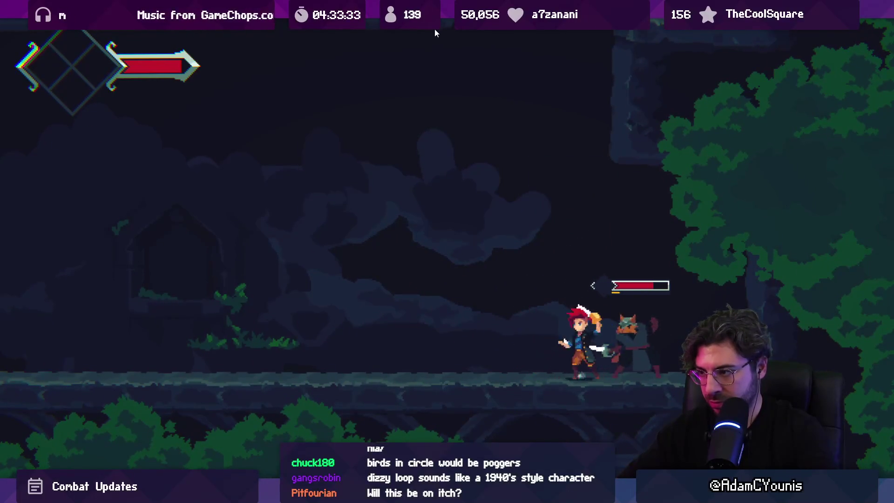
key(x)
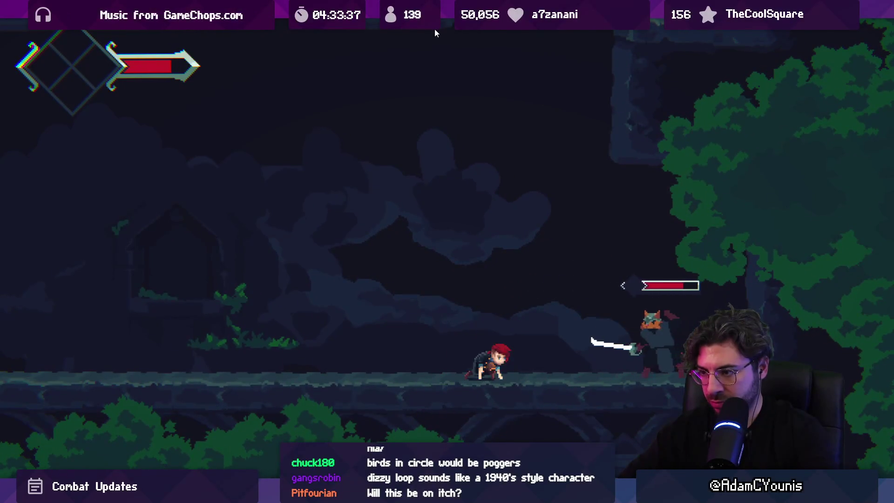
key(x)
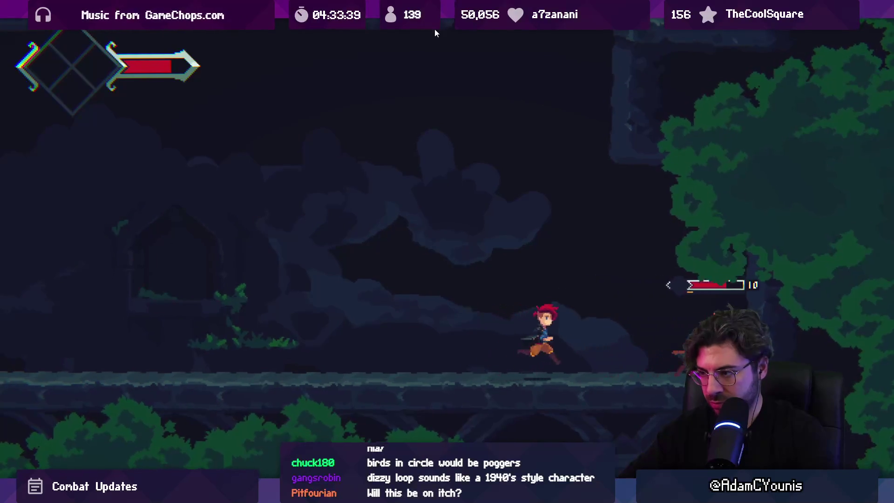
key(x)
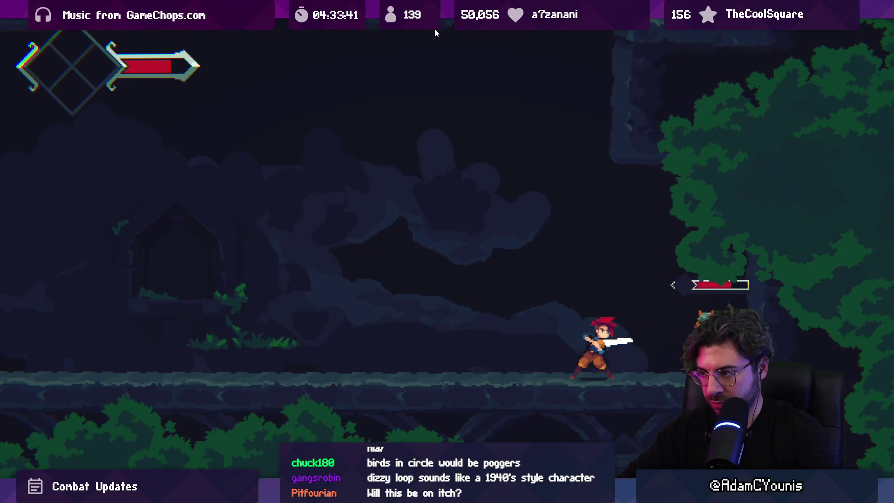
key(x)
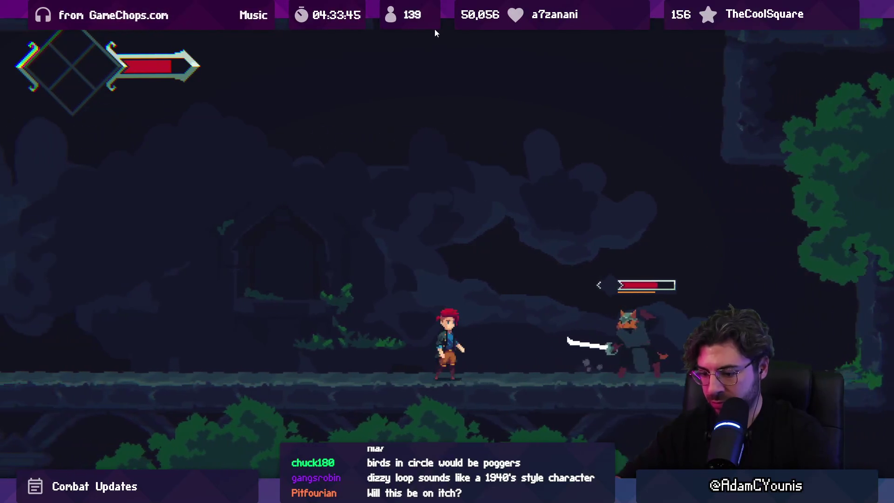
key(shift+space)
click(434, 28)
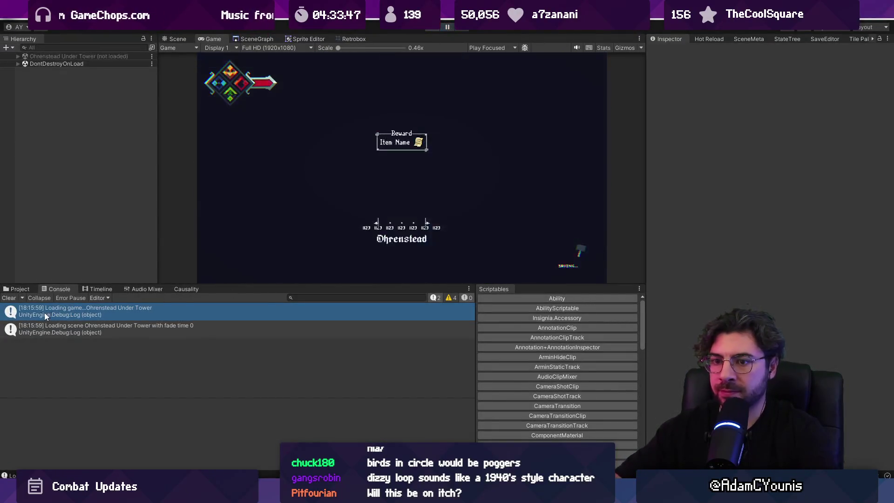
Step: Find the Lenxen-attack-up sprite sheet with 'oenup' and open it in the hitbox animator
click(15, 289)
click(325, 297)
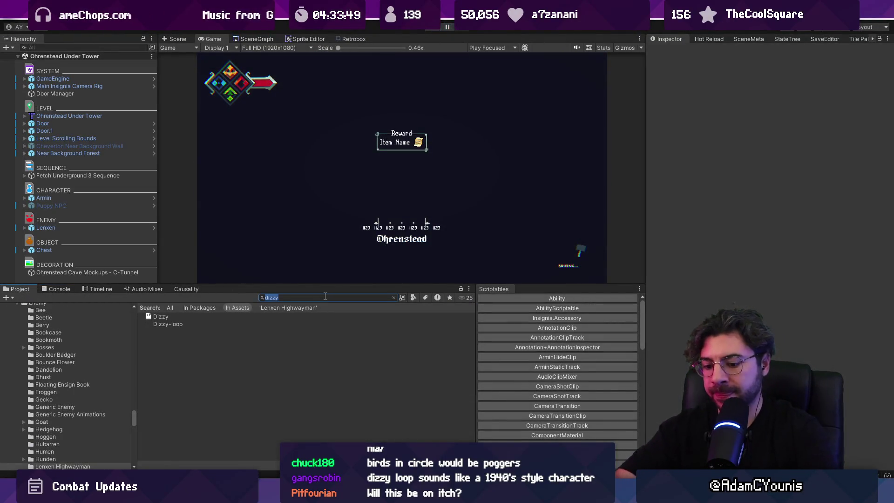
text(loen)
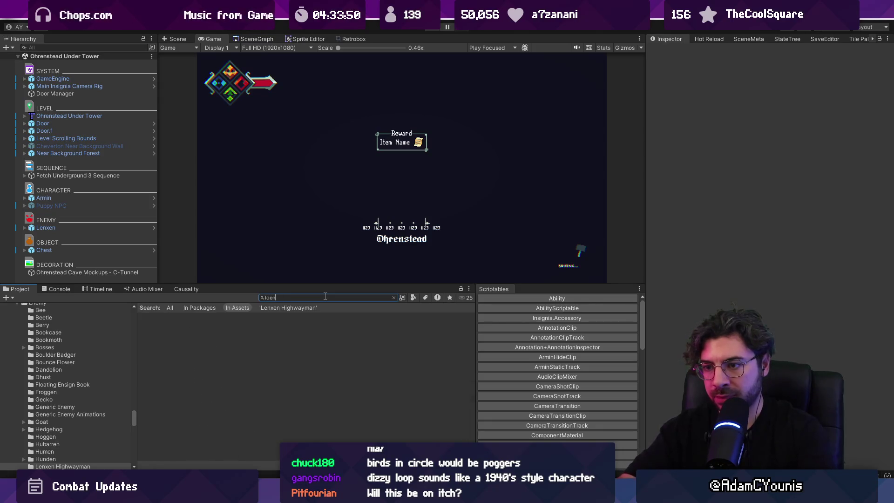
text(up)
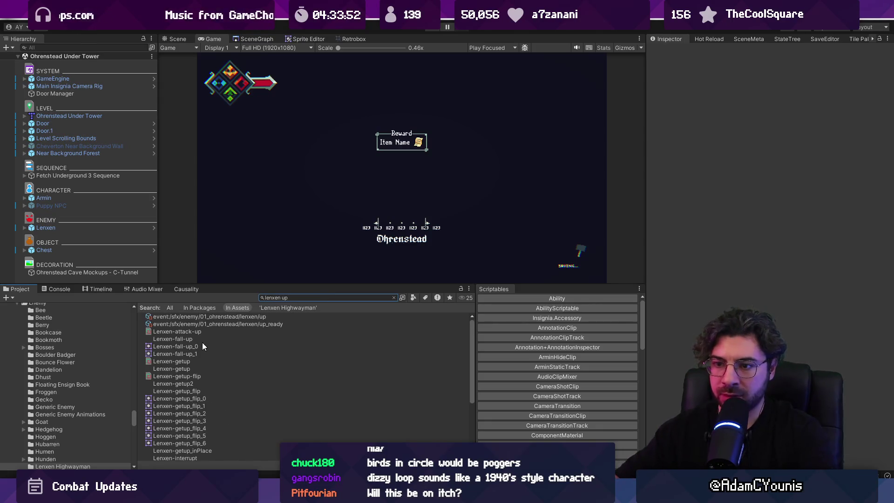
click(205, 331)
click(367, 40)
Step: Select the frame-4 VelocityOffset key, enlarge the sprite preview, and start the playtest
mouse_move(397, 199)
mouse_down()
mouse_move(357, 193)
mouse_move(400, 190)
mouse_move(363, 185)
mouse_up()
click(399, 244)
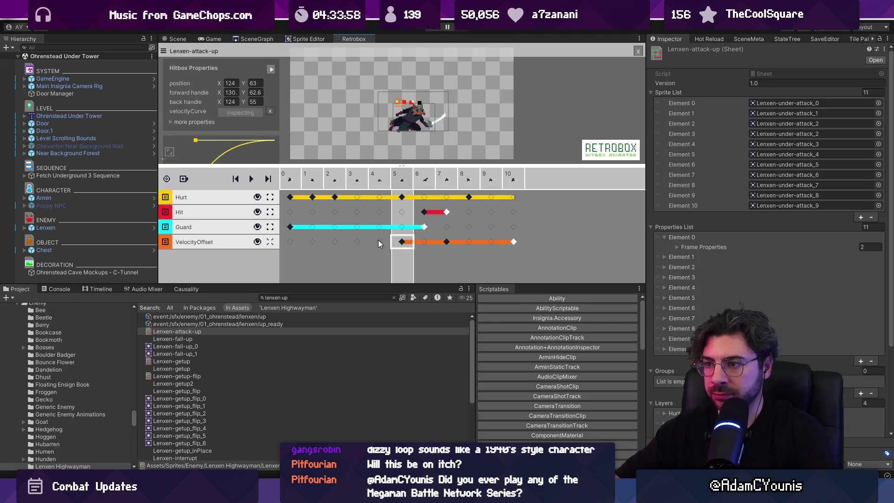
click(380, 243)
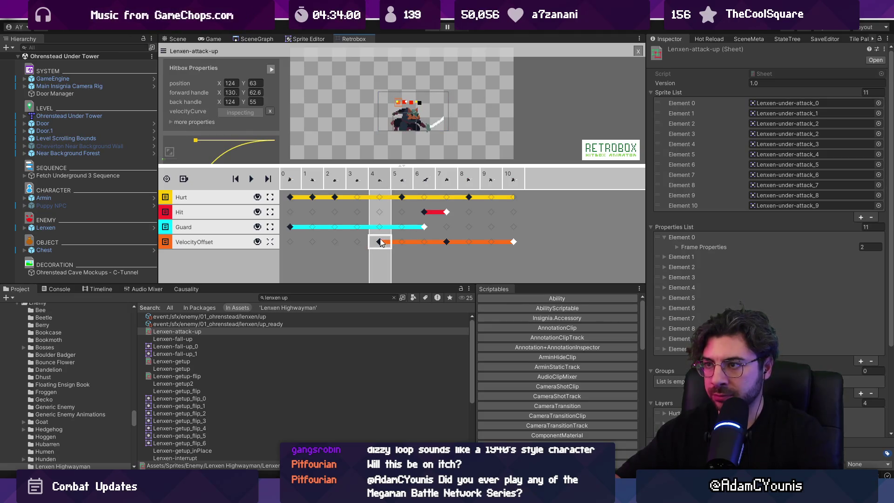
scroll(417, 112, up, 1)
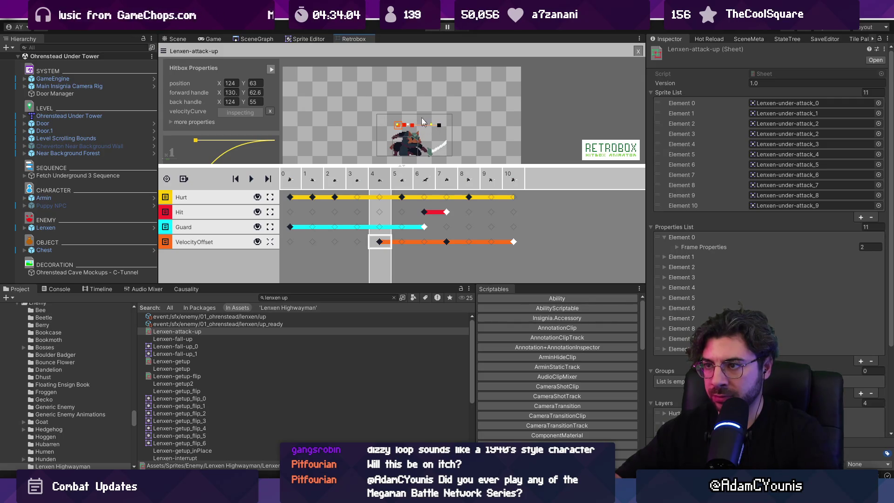
drag(403, 167, 402, 204)
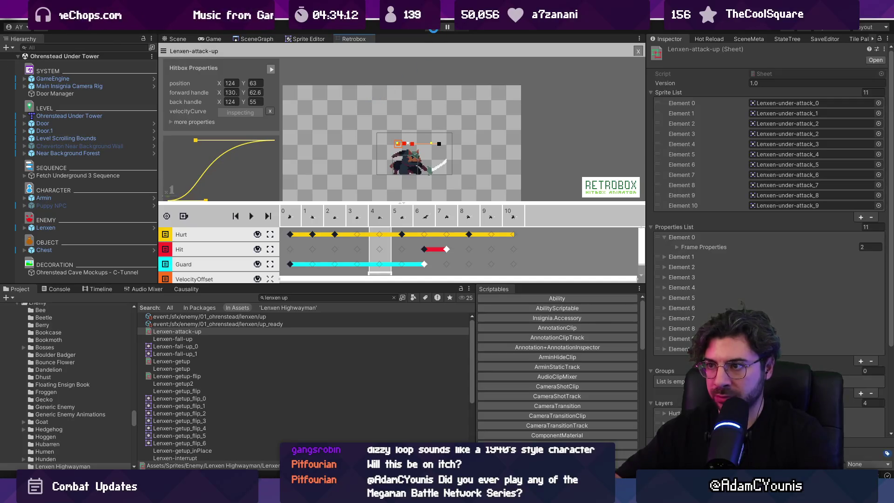
click(434, 28)
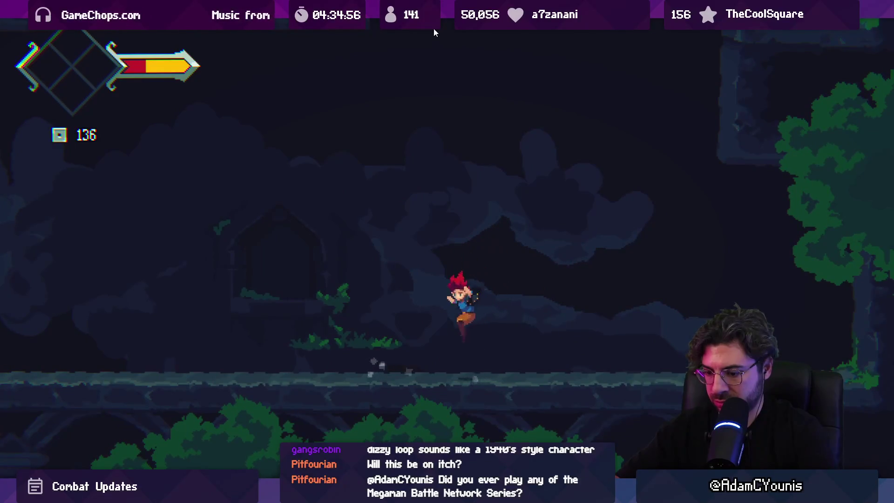
Step: Restore the editor layout around the still-running fullscreen game
key(shift+space)
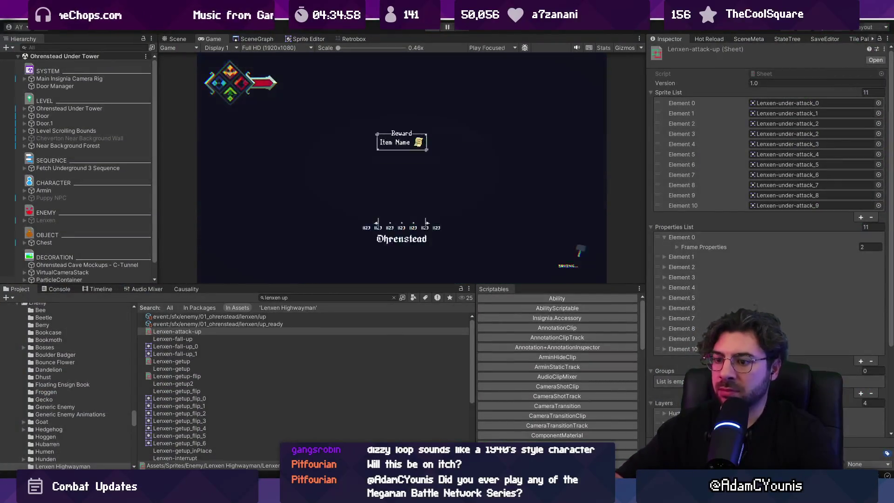
Step: Check VS Code briefly, then fight Lenxen in the fullscreen Game view and pause
key(alt+Tab)
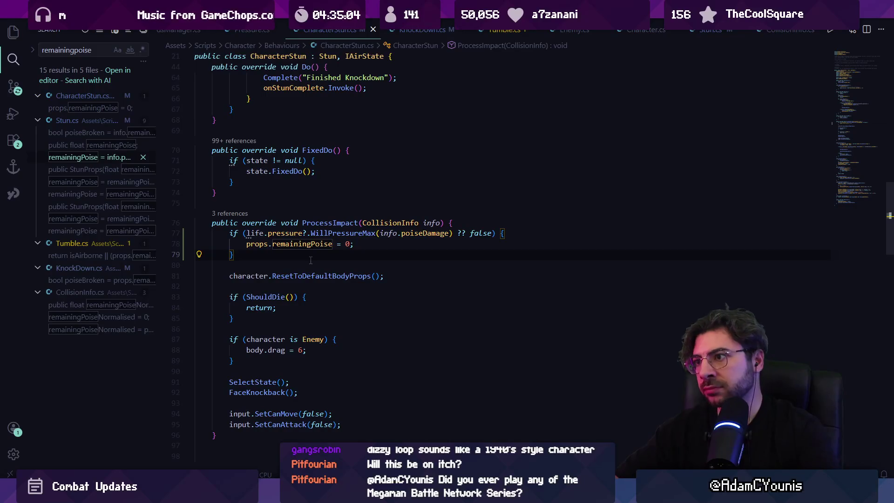
key(alt+Tab)
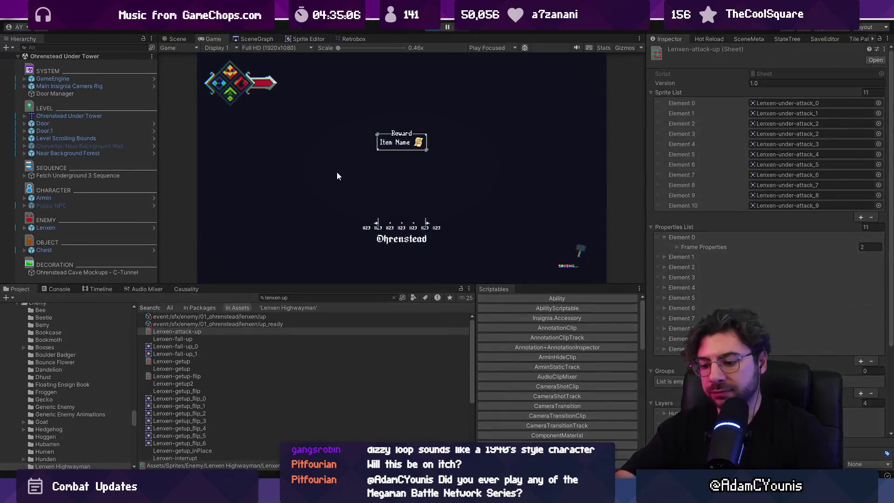
key(ctrl+p)
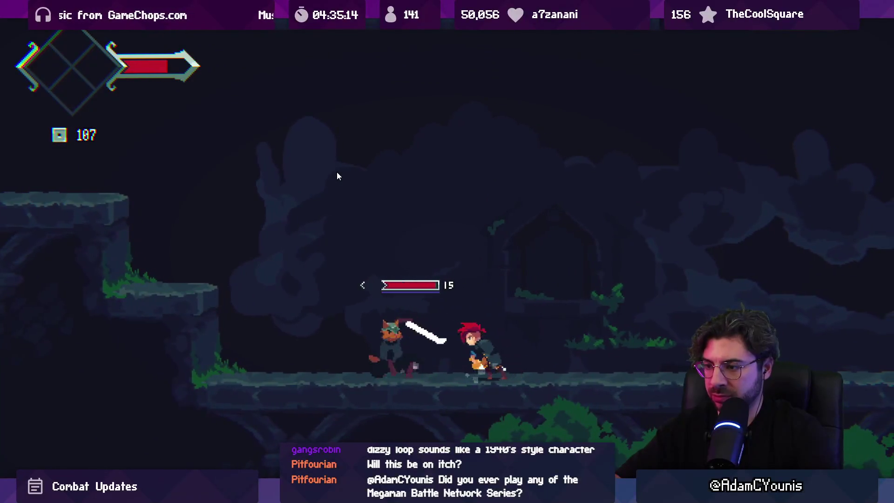
key(ctrl+shift+p)
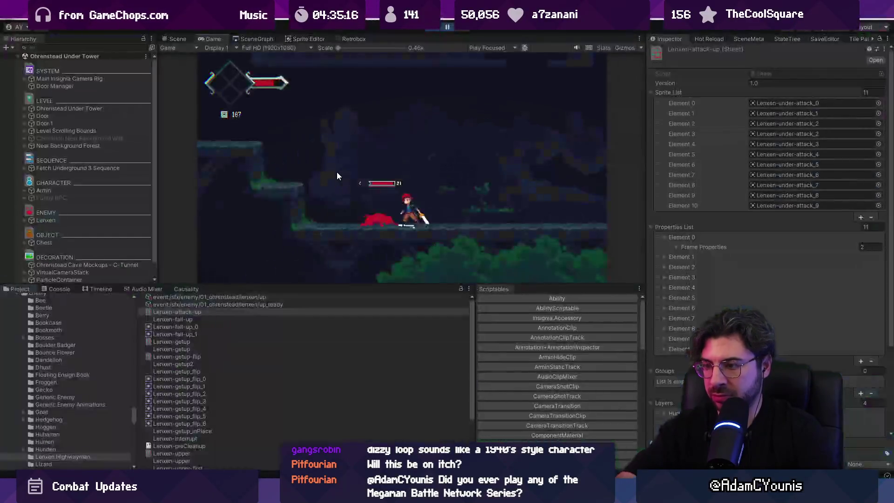
Step: Exit play mode and show the SceneGraph of connected level rooms
click(433, 28)
click(313, 299)
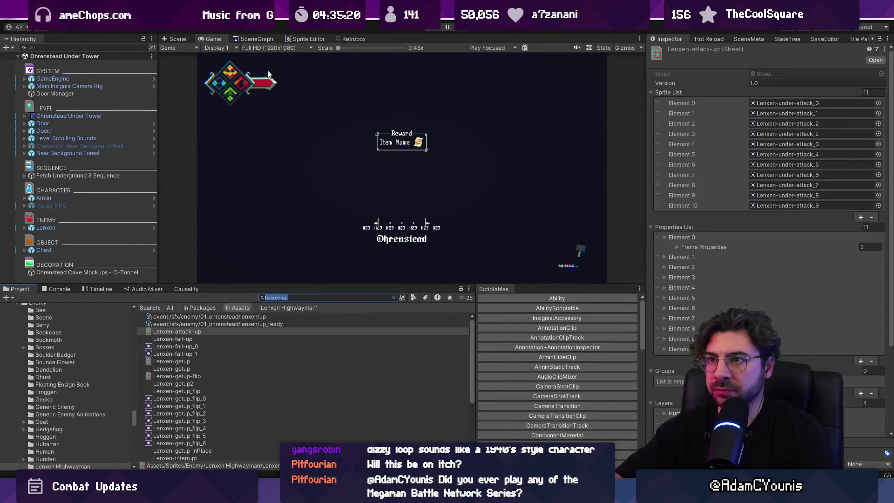
click(255, 40)
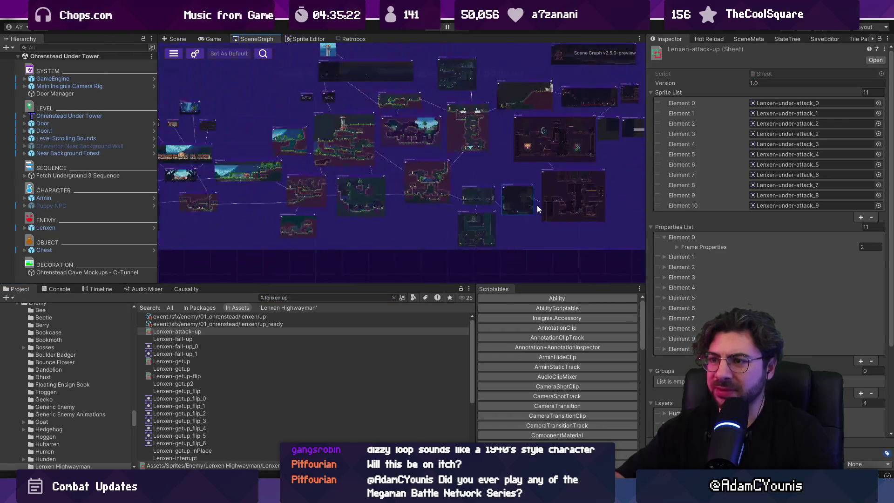
Step: Maximize the Game view for another playtest fight
key(ctrl+p)
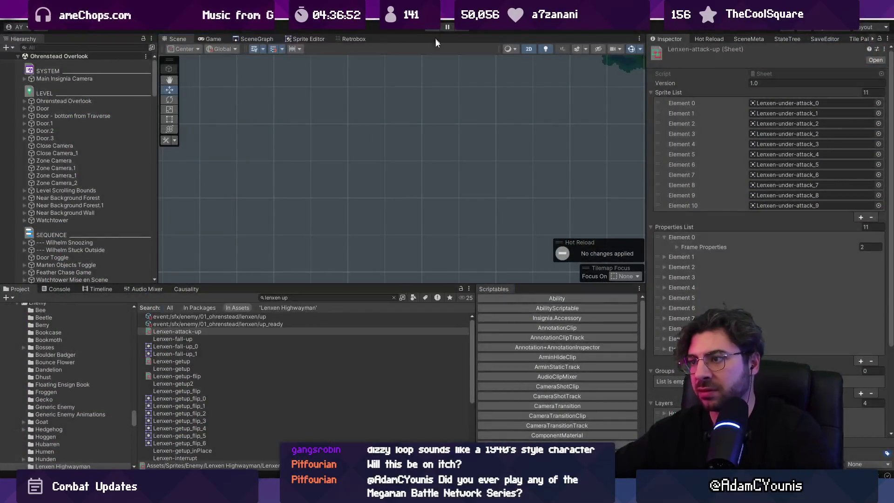
Step: Stage all 11 changed files and commit them as 'Updates stun condition behaviour…'
key(alt+Tab)
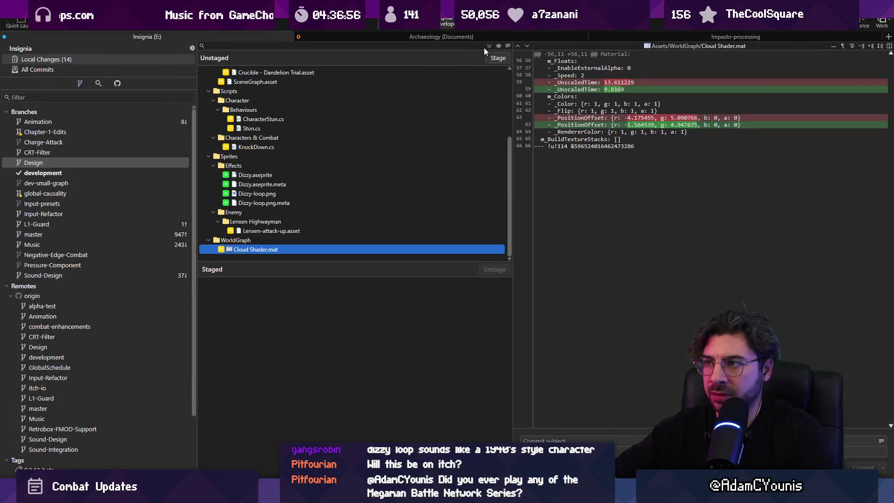
key(ctrl+shift+s)
click(566, 440)
text(Updates stun condition behaviour around)
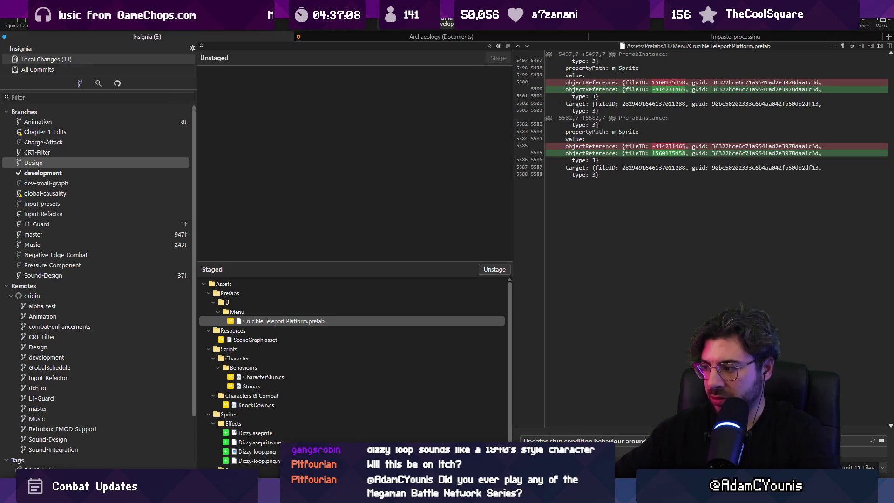
click(842, 466)
key(alt+Tab)
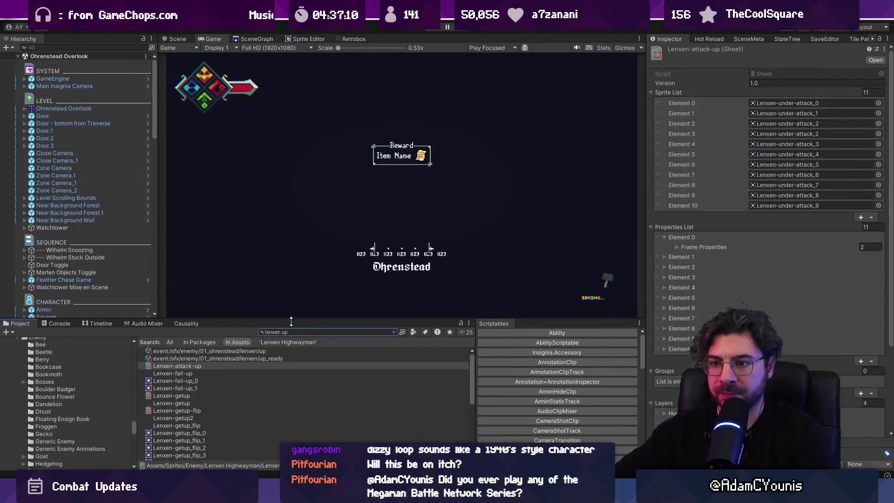
Step: Open PressureBar.cs in VS Code through quick open
click(395, 333)
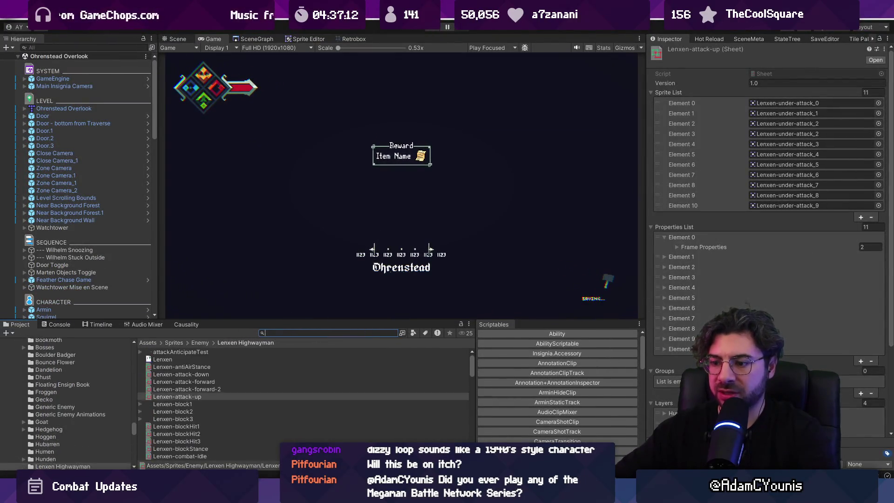
key(alt+Tab)
key(ctrl+p)
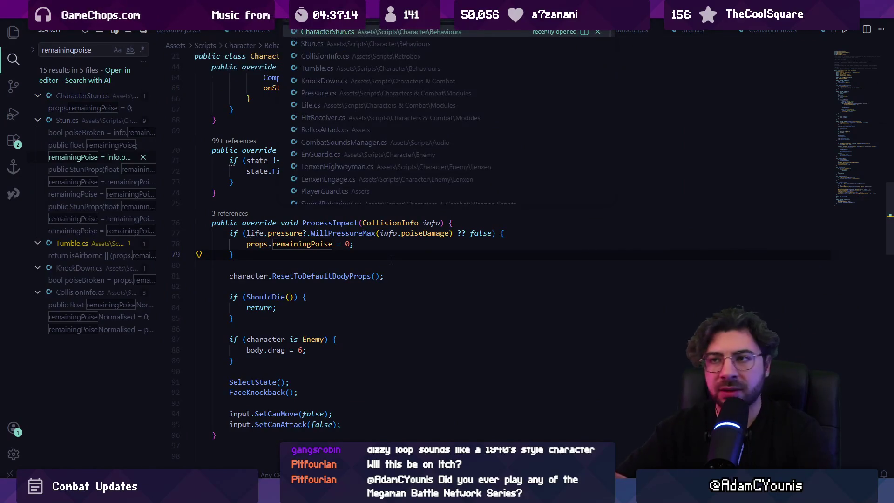
text(barios)
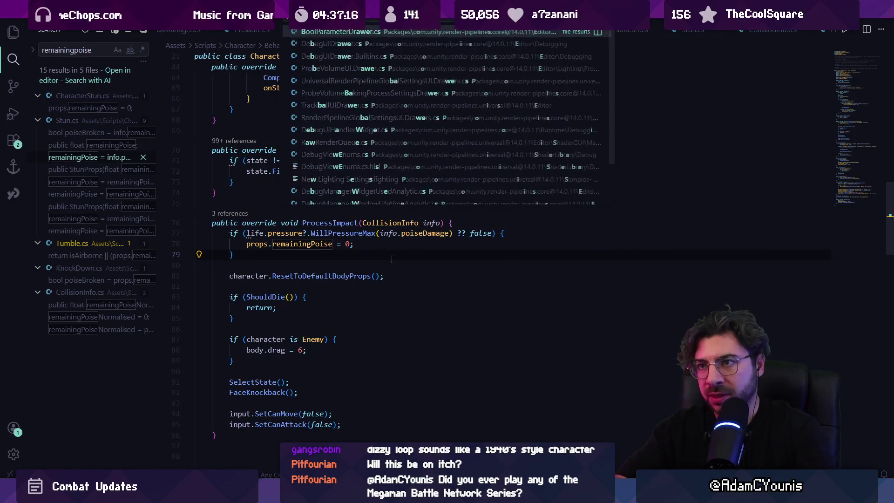
text(pressurebar)
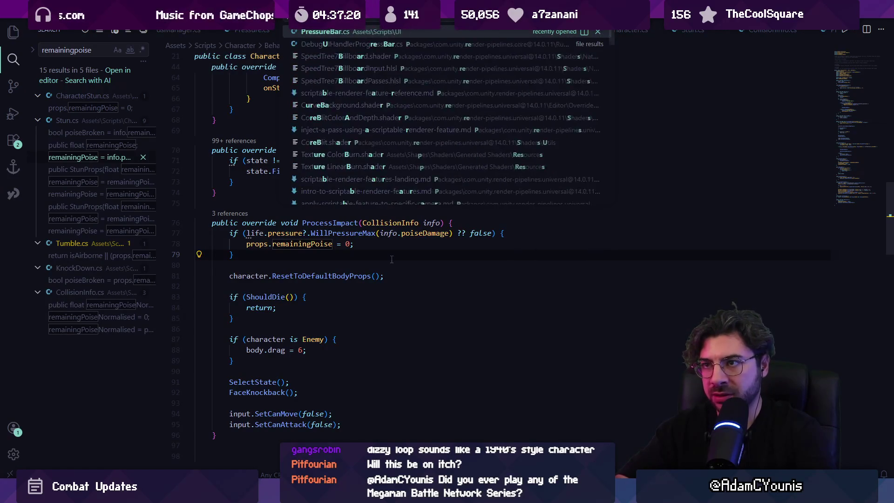
key(Return)
Step: Search PressureBar.cs for 'color' and inspect pulseGradient and UpdateBrokenBehaviour
key(ctrl+f)
text(olor)
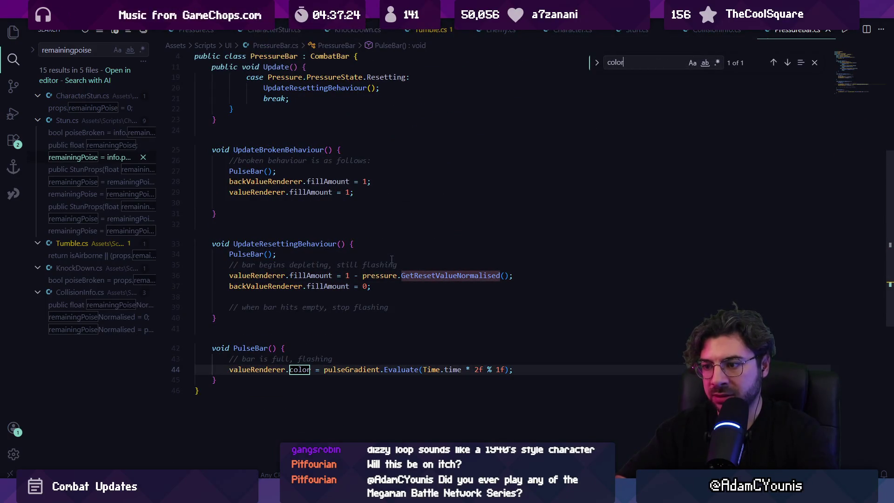
key(Escape)
click(369, 369)
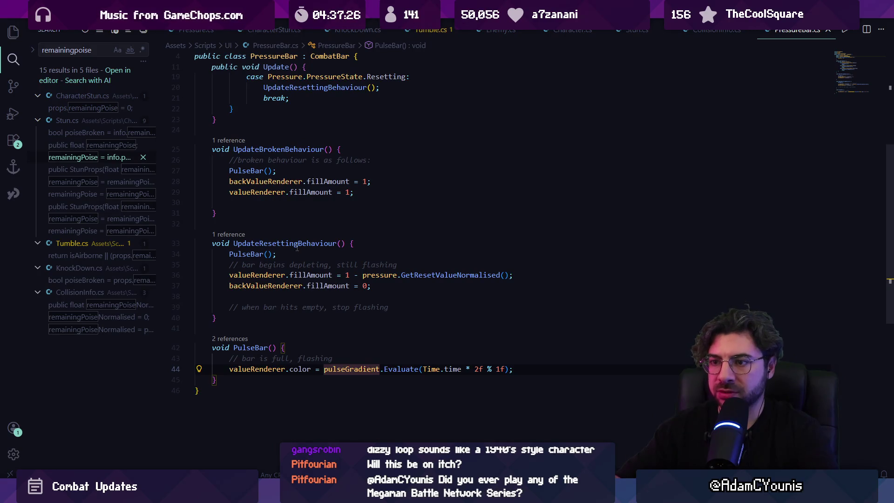
scroll(260, 229, up, 3)
scroll(304, 252, up, 1)
click(329, 267)
scroll(329, 267, up, 1)
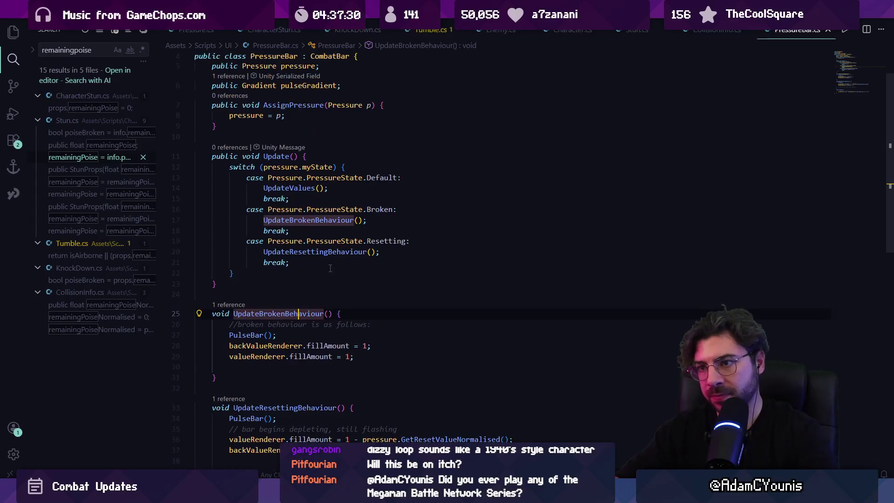
Step: Jump to UpdateValues in CombatBar.cs and review its renderer fields near line 13
key(F12)
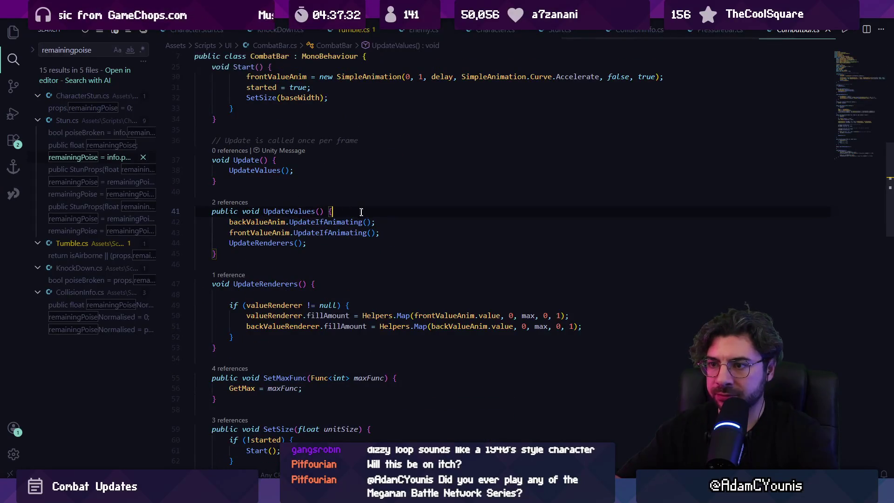
scroll(353, 218, up, 1)
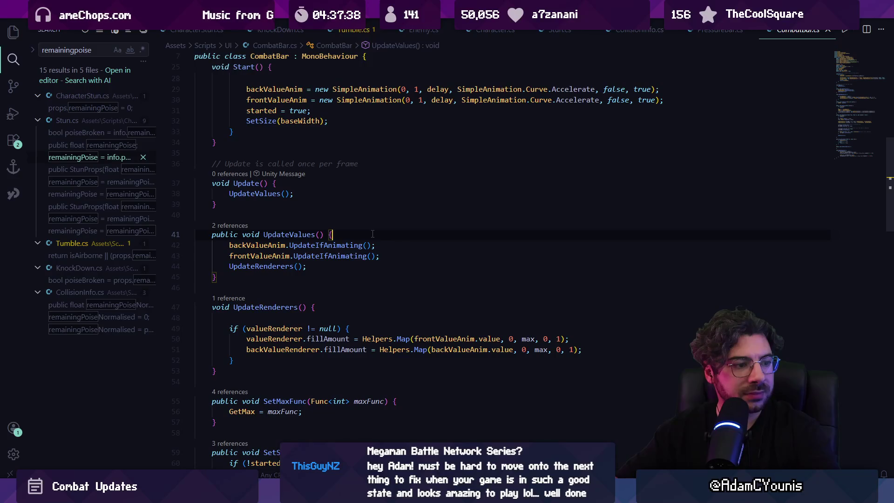
scroll(373, 235, up, 8)
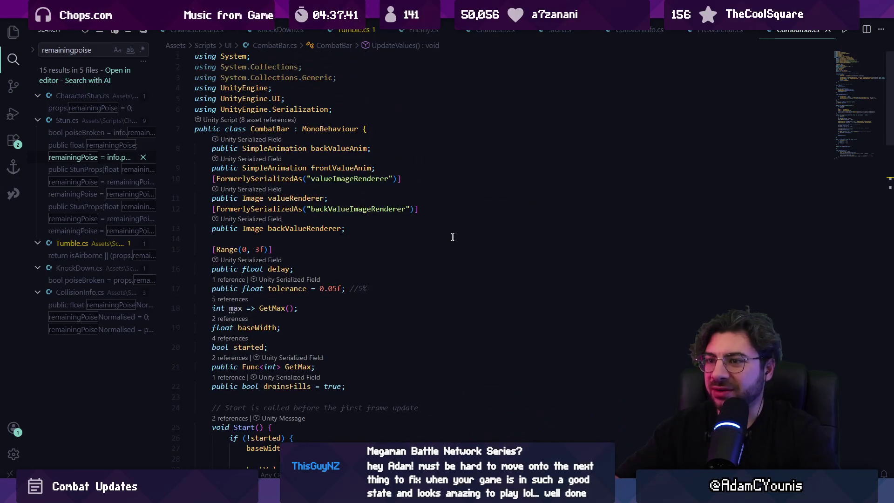
click(375, 231)
key(Down)
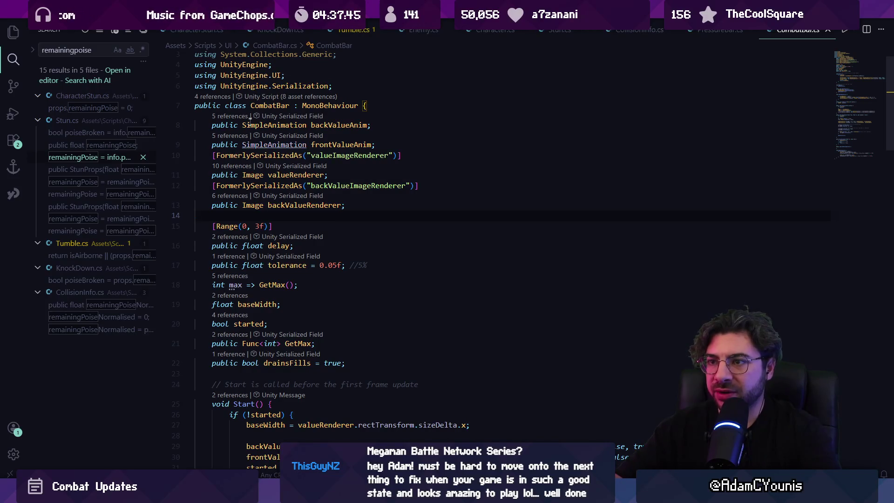
key(ctrl+p)
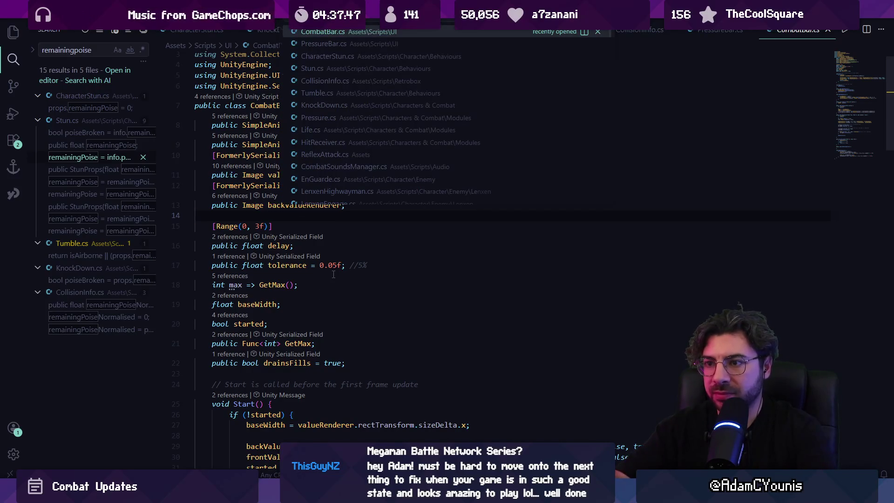
key(Escape)
Step: Search CombatBar.cs for 'colour' to review UpdateColours, then return to the top fields
key(ctrl+f)
text(p)
key(Return)
text(colour)
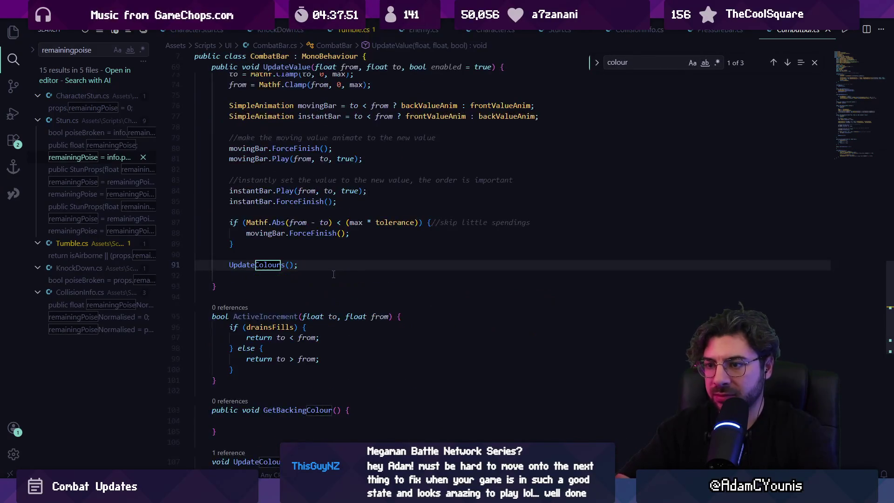
key(Return)
key(Return)
click(327, 287)
click(302, 328)
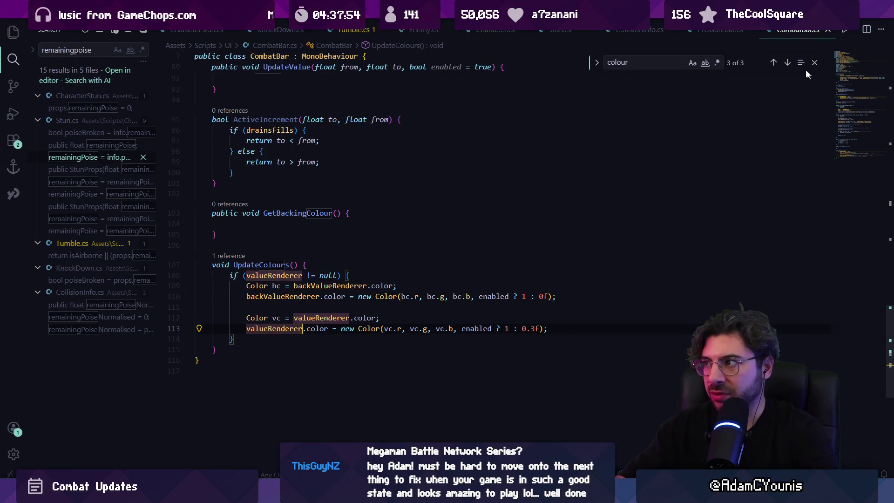
click(854, 54)
click(387, 257)
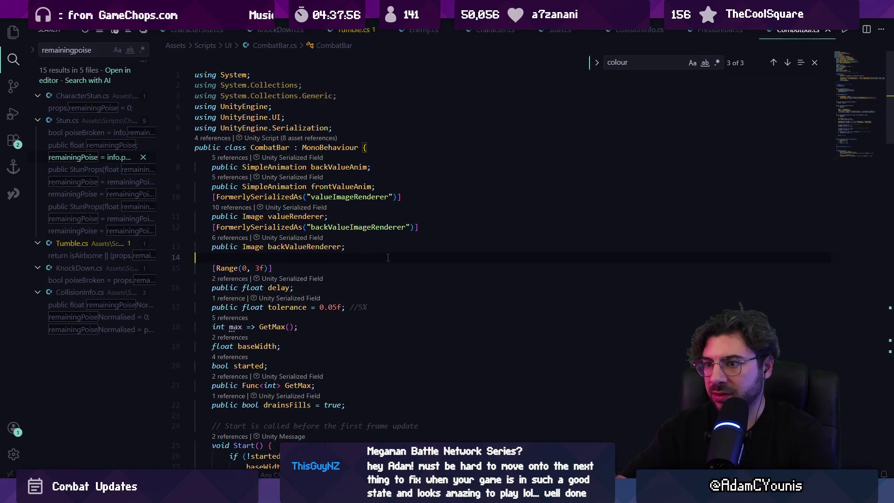